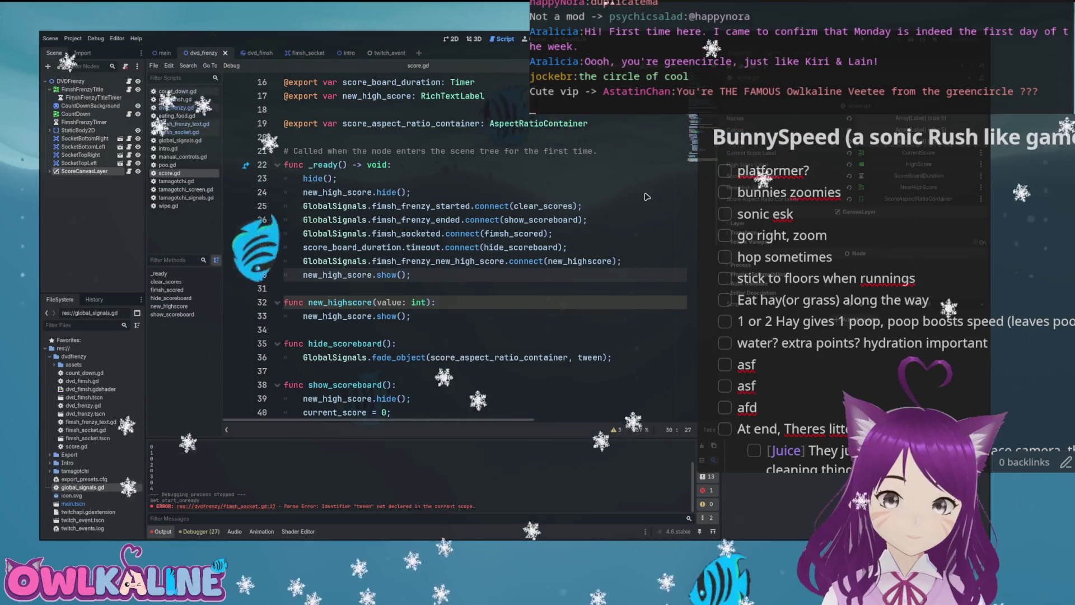
# Step: Leave score.gd and switch to the dvd_fimsh scene tab
pyautogui.scroll(-2, 647, 196)
pyautogui.scroll(2, 647, 197)
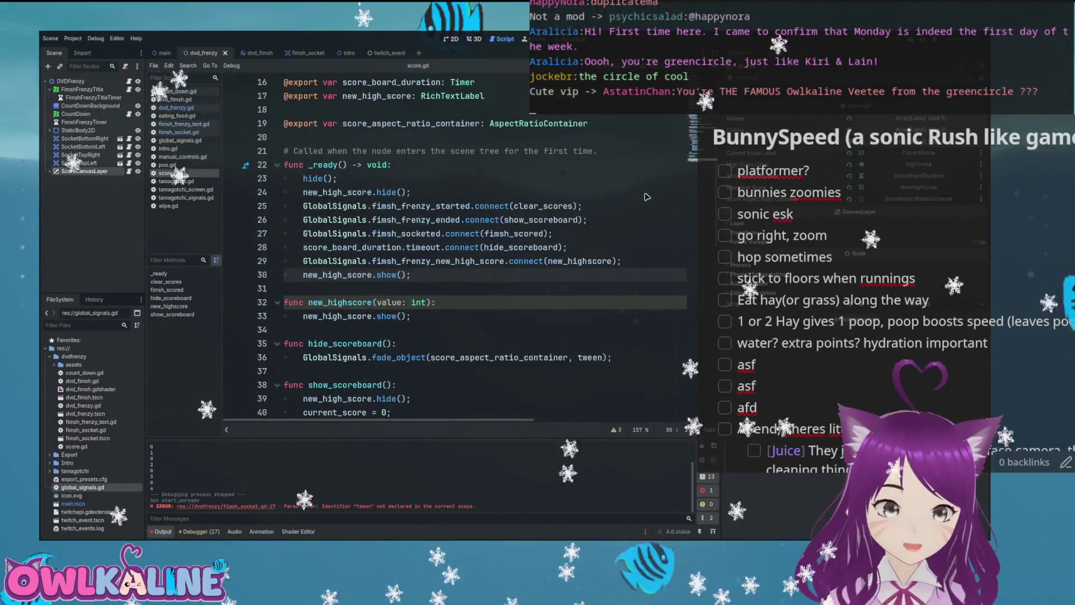
pyautogui.hotkey('ctrl', 'Tab')
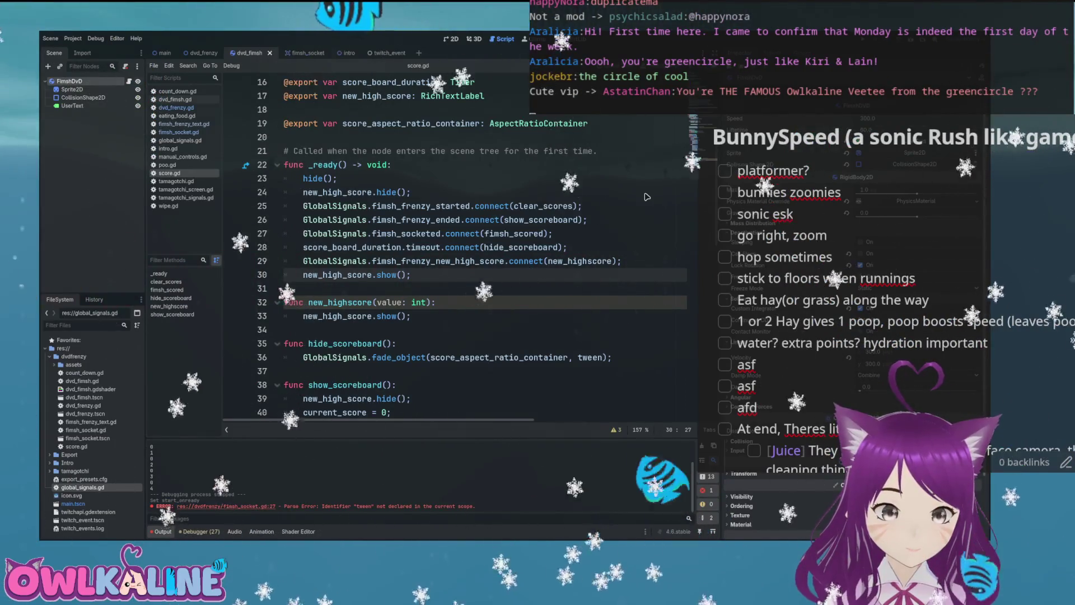
# Step: Bring up dvd_fimsh.gd and read through the FimshDVD code
pyautogui.hotkey('alt', 'Left')
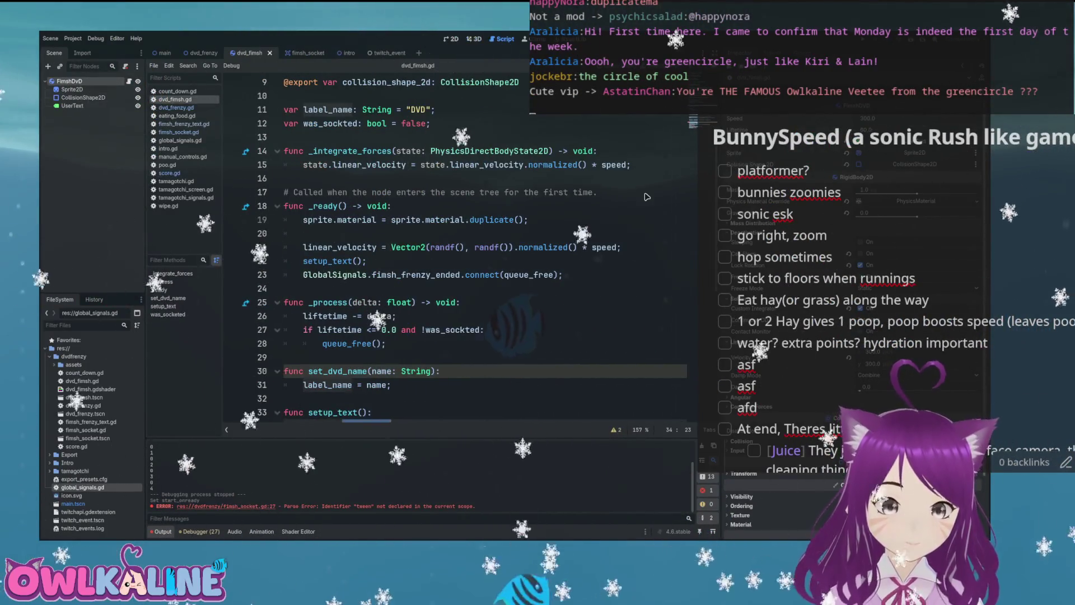
pyautogui.scroll(2, 647, 196)
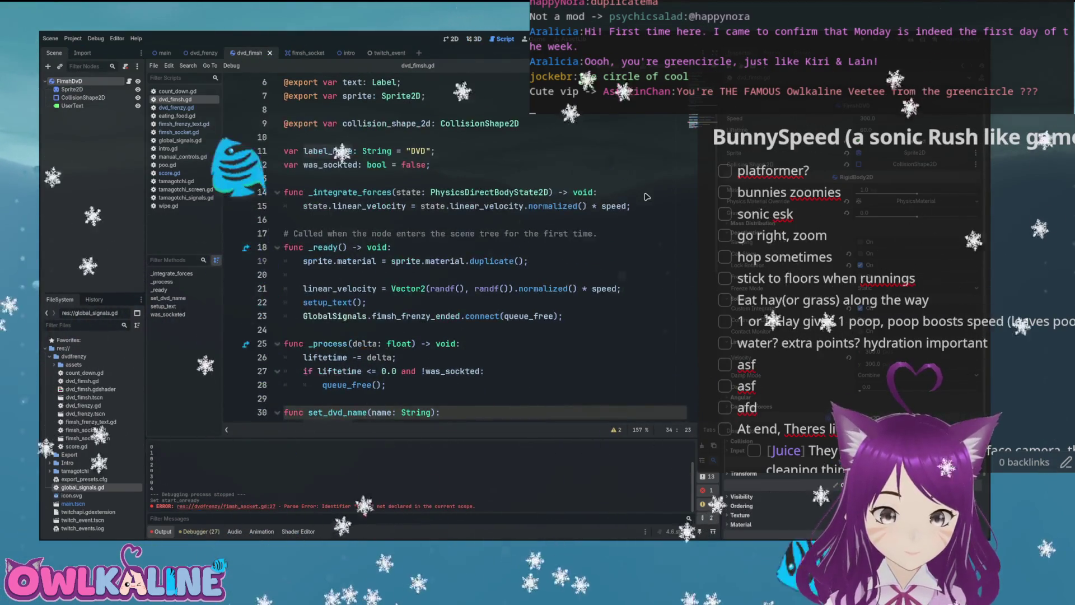
pyautogui.scroll(1, 648, 197)
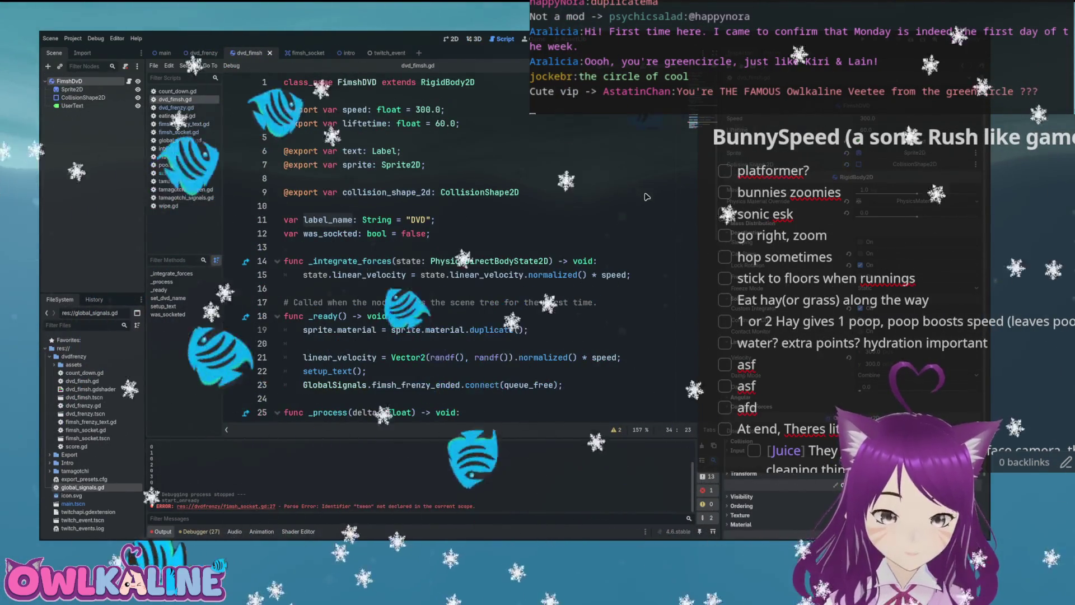
pyautogui.scroll(-2, 647, 197)
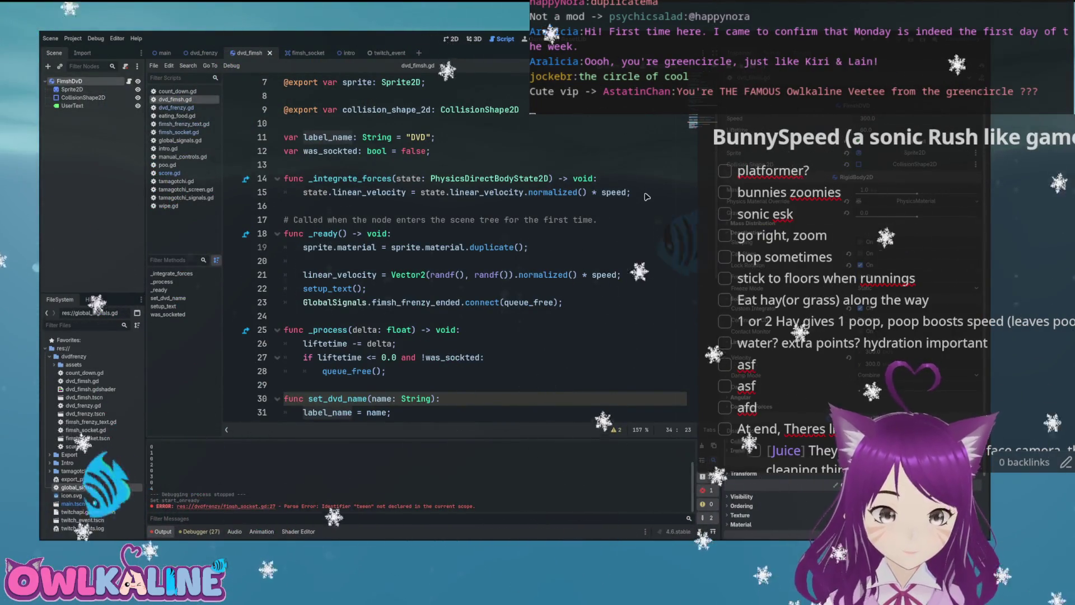
pyautogui.scroll(-2, 648, 196)
pyautogui.scroll(-1, 648, 197)
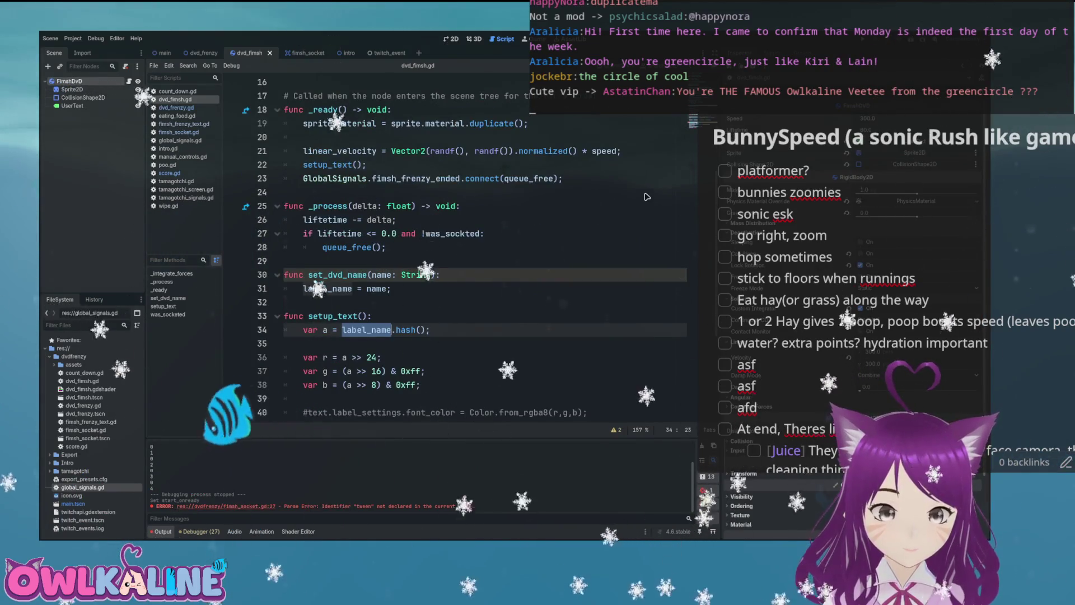
pyautogui.scroll(-4, 647, 197)
pyautogui.scroll(8, 647, 197)
# Step: Switch to the fimsh_socket scene and jump to the disable_socket function definition
pyautogui.hotkey('ctrl', 'Tab')
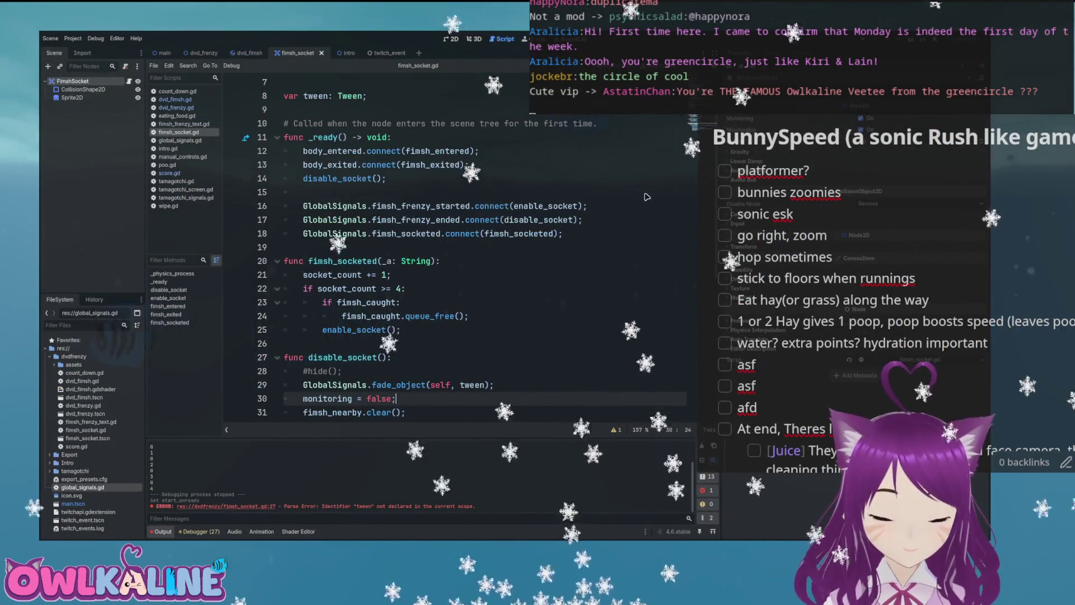
pyautogui.scroll(-1, 648, 197)
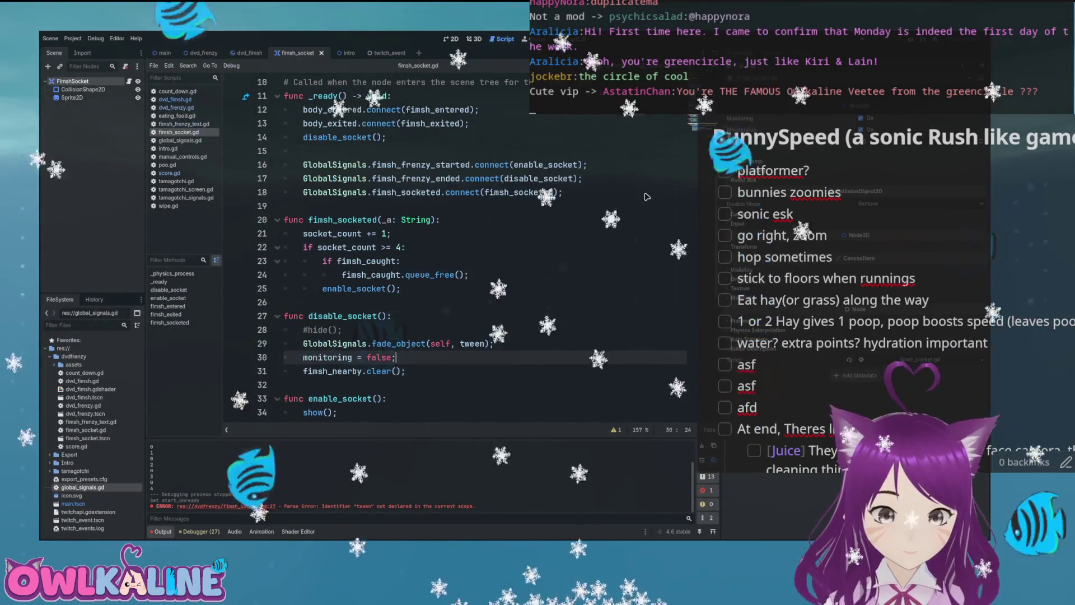
pyautogui.press('Up')
pyautogui.press('Up')
pyautogui.press('Up')
# Step: Check _physics_process, return to disable_socket, and scroll through the surrounding code
pyautogui.press('Down')
pyautogui.press('Down')
pyautogui.press('Down')
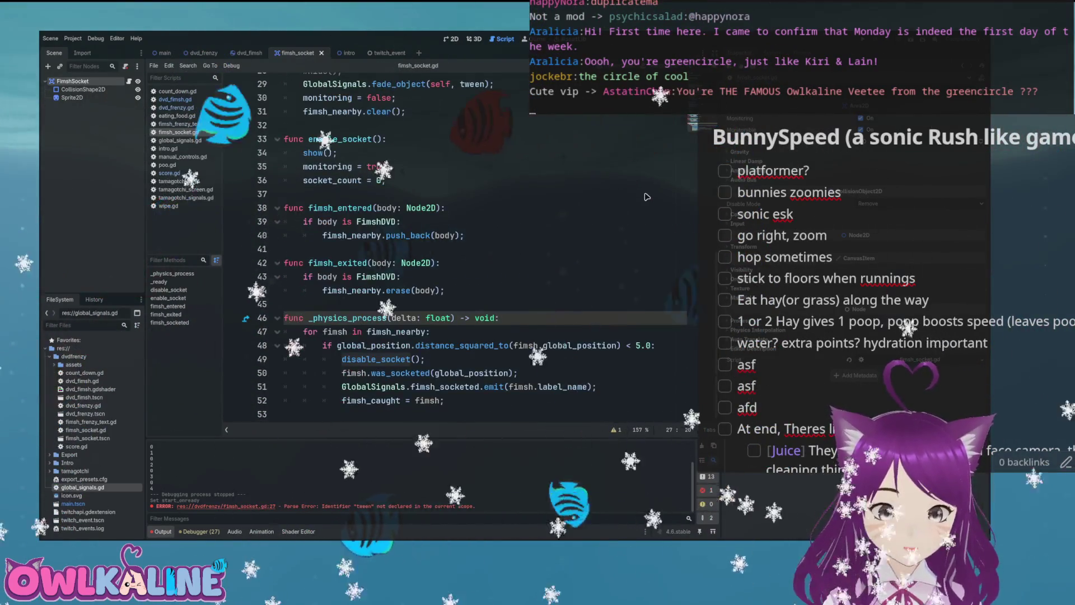
pyautogui.hotkey('alt', 'Left')
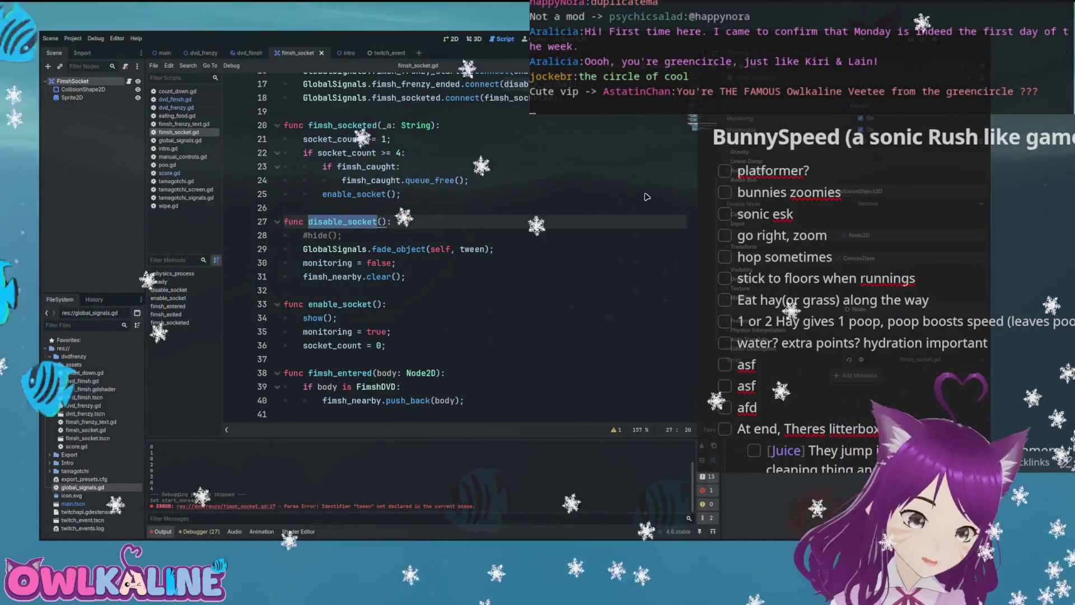
pyautogui.scroll(3, 647, 197)
pyautogui.scroll(2, 647, 196)
pyautogui.scroll(-3, 647, 197)
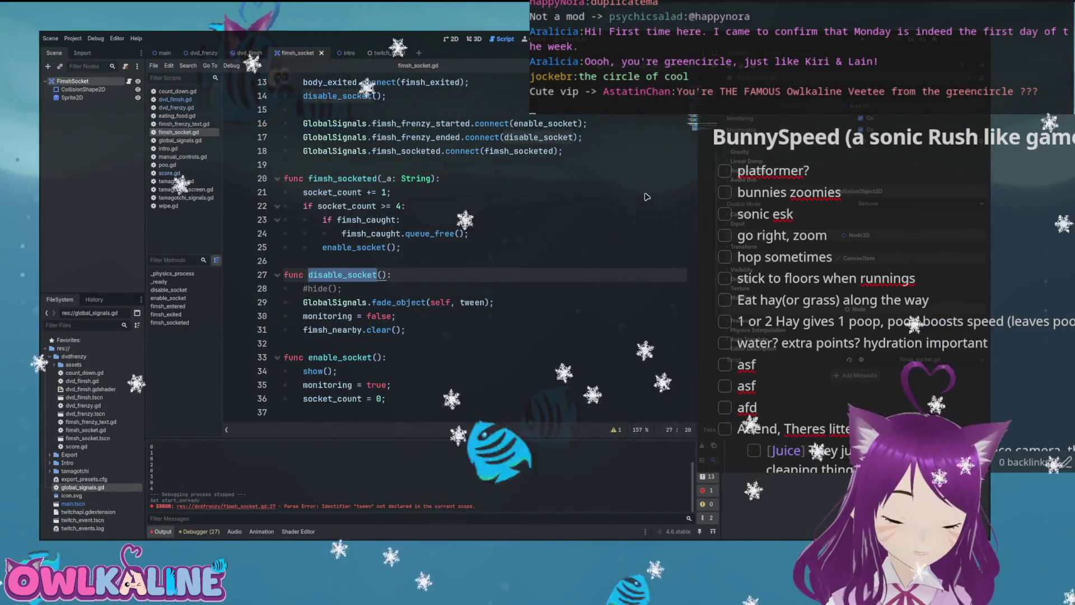
pyautogui.scroll(4, 647, 197)
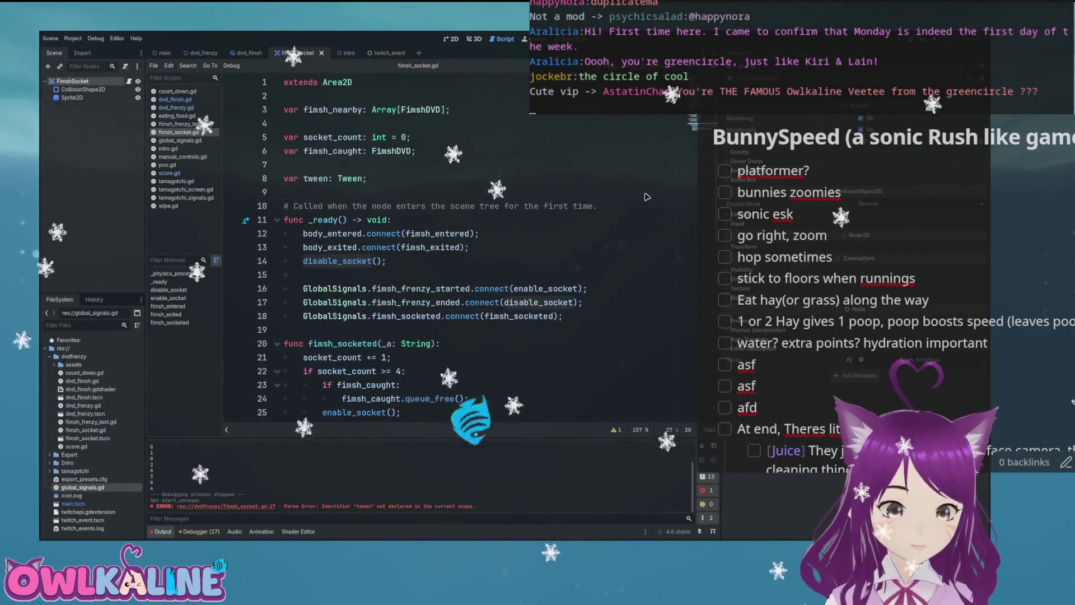
pyautogui.scroll(-2, 647, 196)
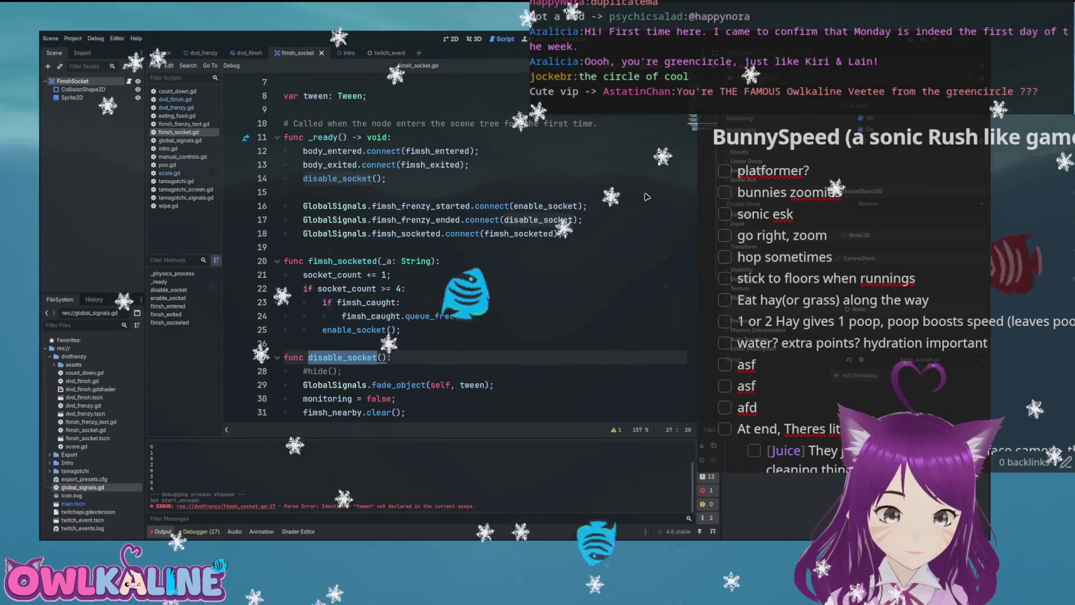
# Step: Add a hide(); line after the disable_socket() call in _ready
pyautogui.click(647, 197)
pyautogui.press('Return')
pyautogui.write('hi')
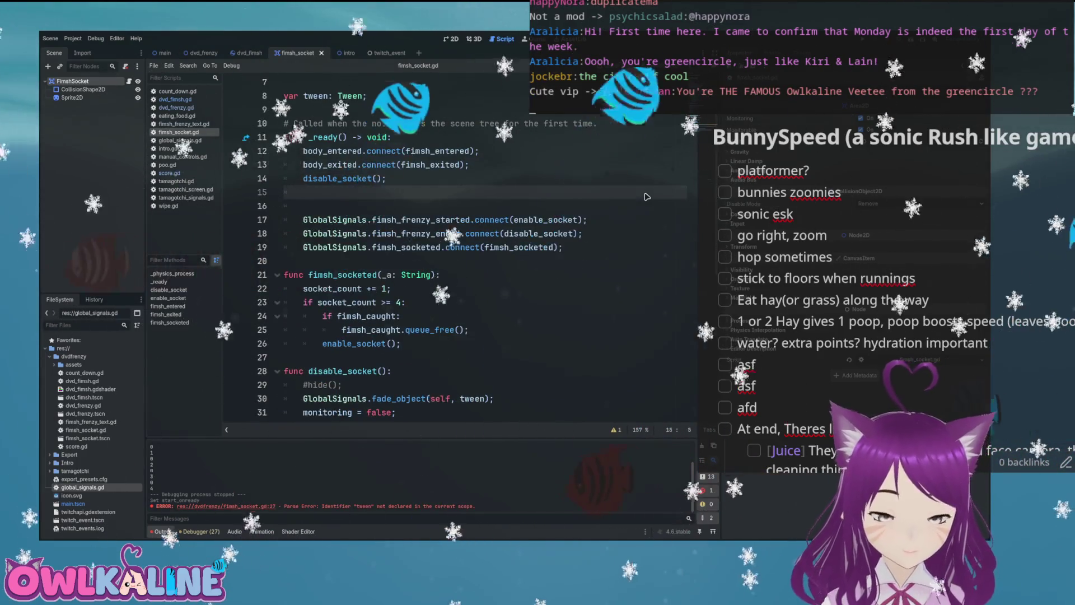
pyautogui.write('de();')
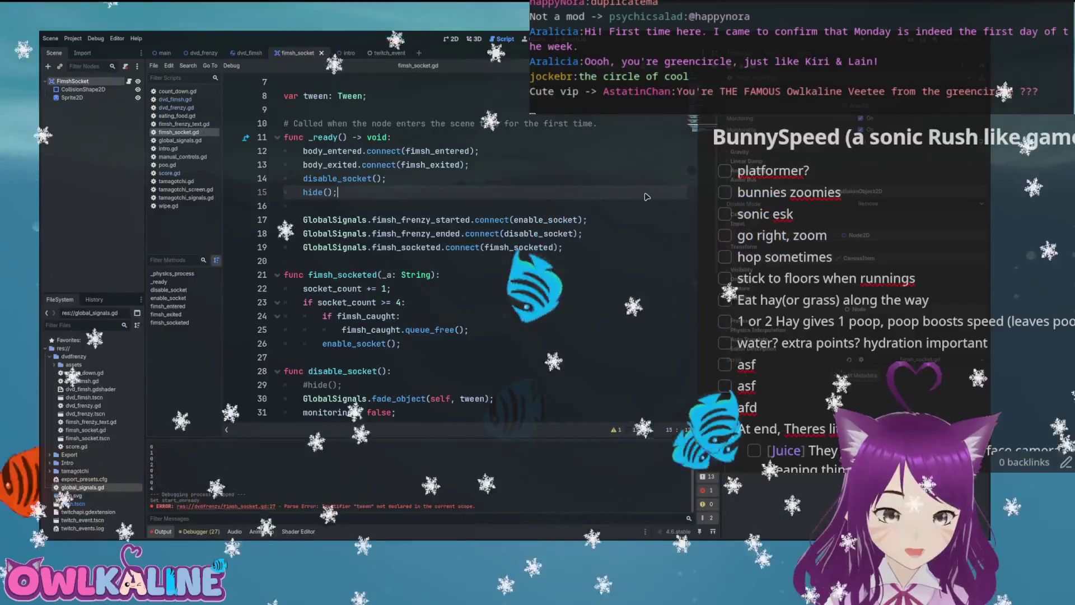
# Step: Delete the commented-out #hide(); line from disable_socket and return to the end of disable_socket() in _ready
pyautogui.press('Down')
pyautogui.press('Down')
pyautogui.press('Down')
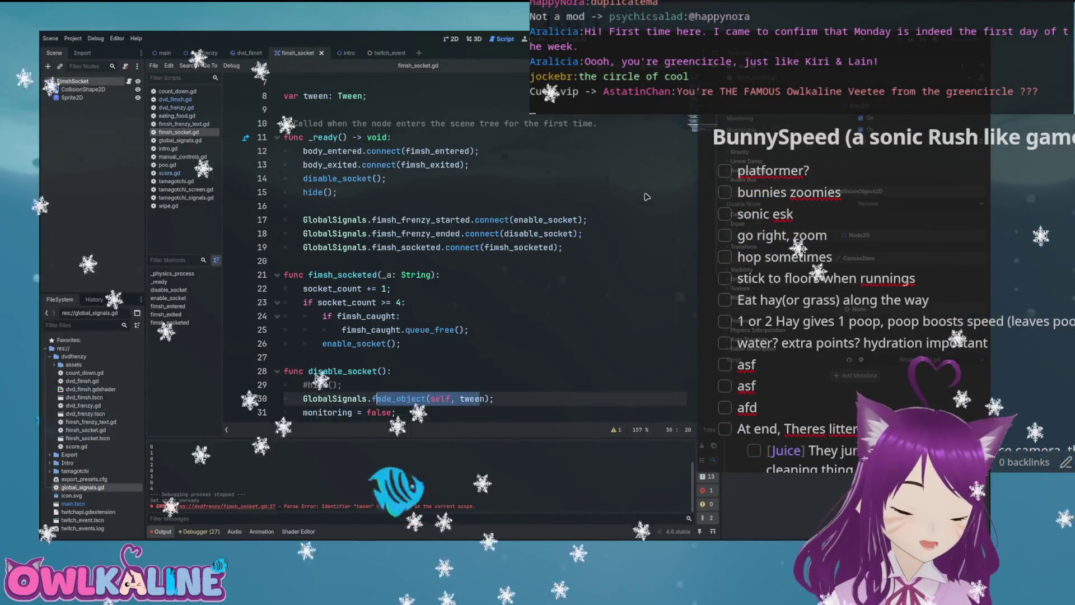
pyautogui.press('Up')
pyautogui.press('End')
pyautogui.hotkey('shift', 'Home')
pyautogui.press('BackSpace')
pyautogui.press('BackSpace')
pyautogui.press('BackSpace')
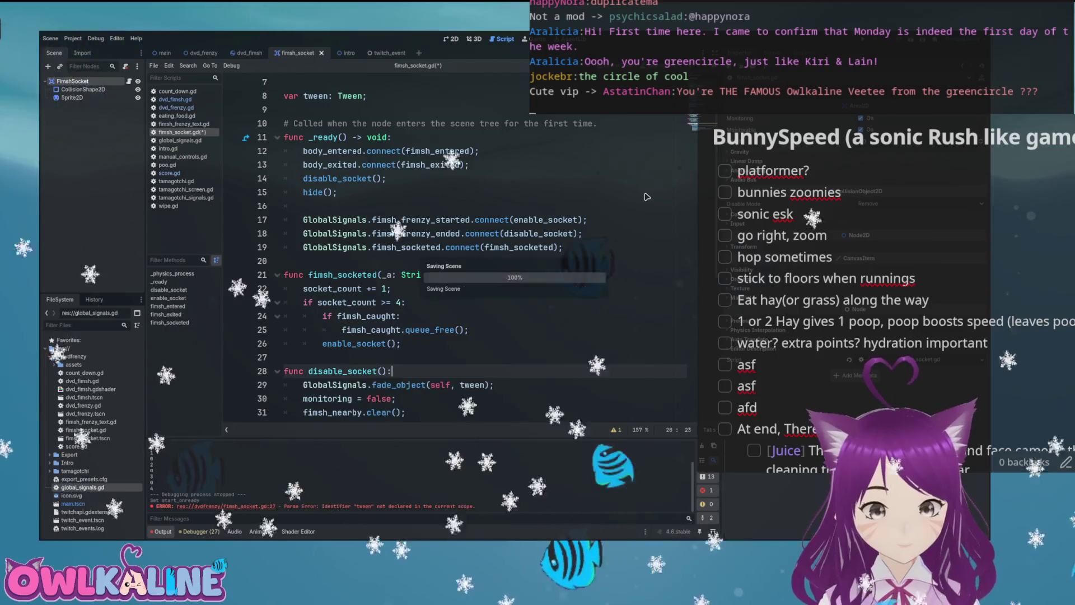
pyautogui.press('Up')
pyautogui.press('Up')
pyautogui.press('Up')
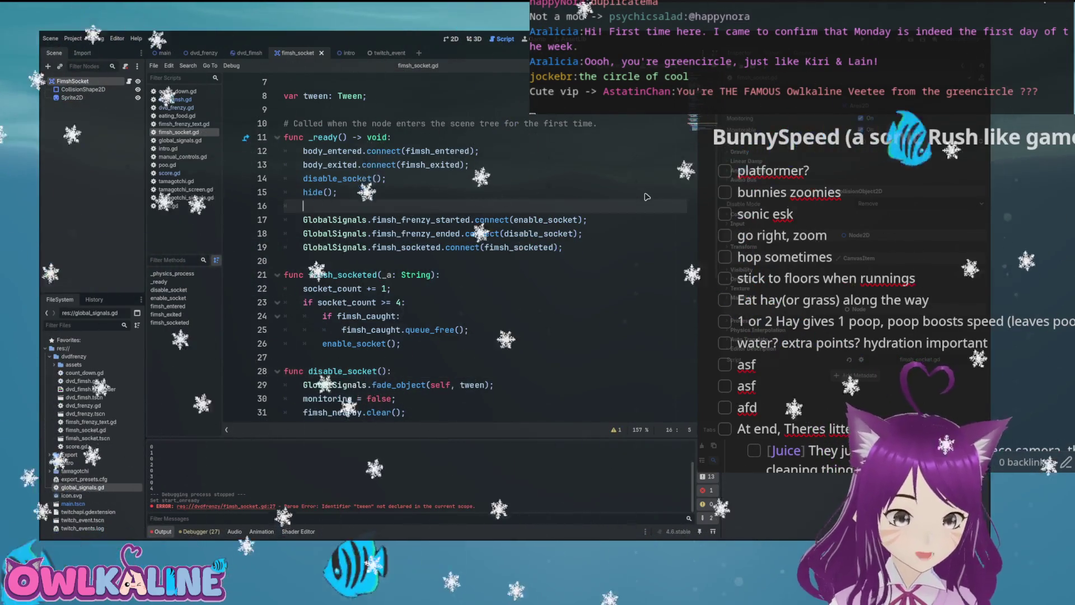
pyautogui.press('Down')
pyautogui.press('Up')
pyautogui.press('Up')
pyautogui.press('Up')
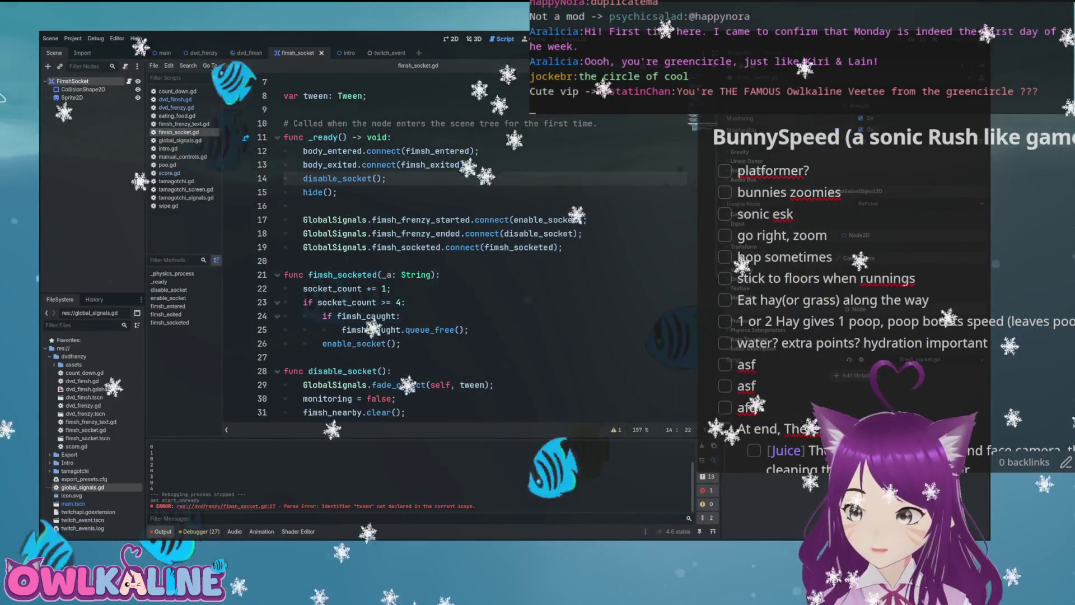
# Step: Put the caret in the fimsh_frenzy_started connect line, later stopping the running game with F8
pyautogui.click(480, 248)
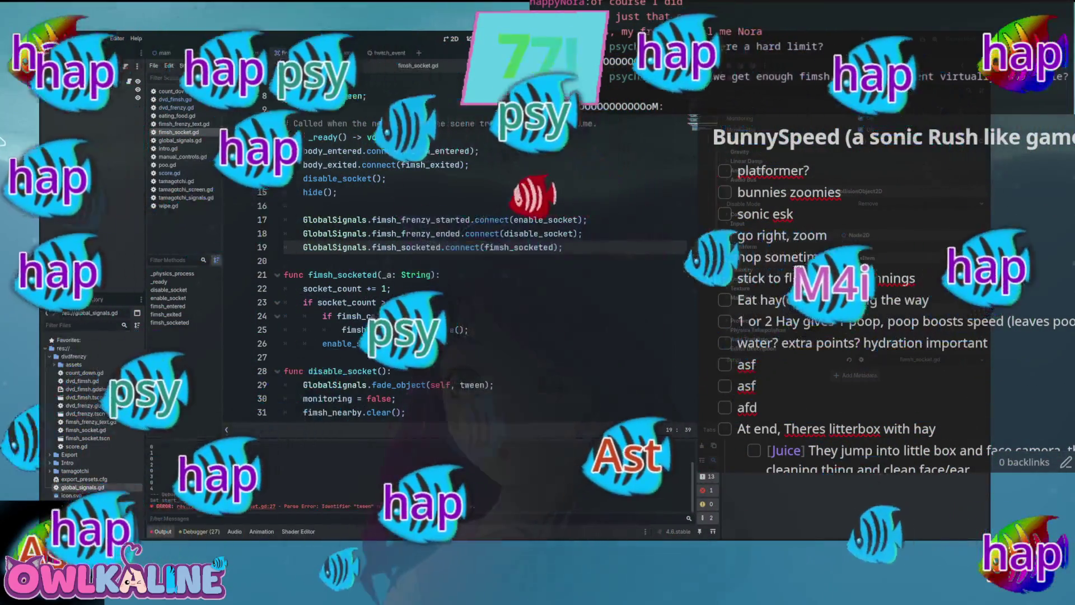
pyautogui.press('F8')
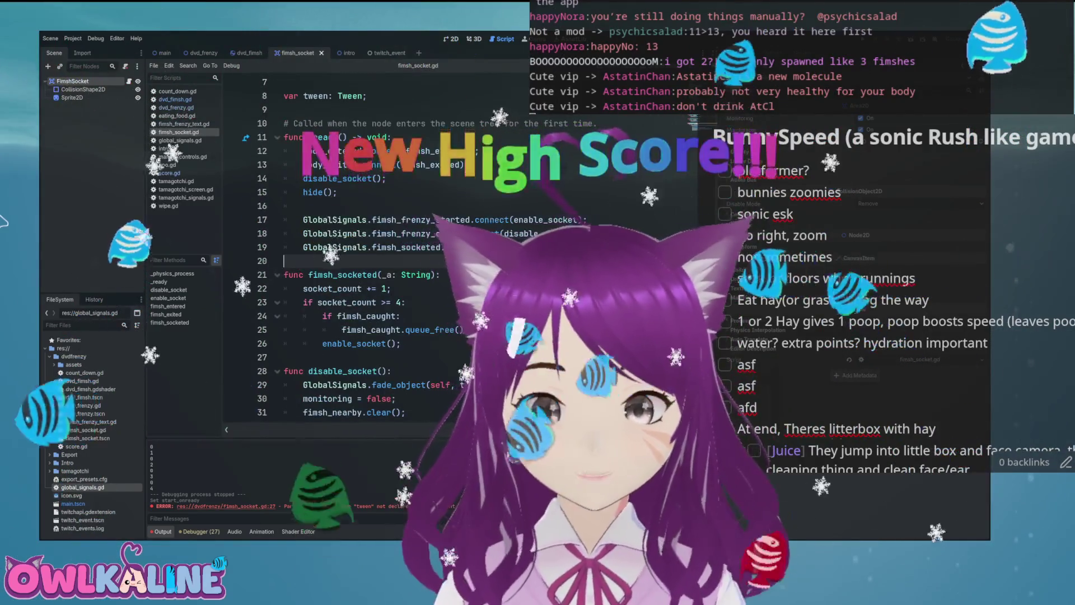
pyautogui.scroll(2, 370, 253)
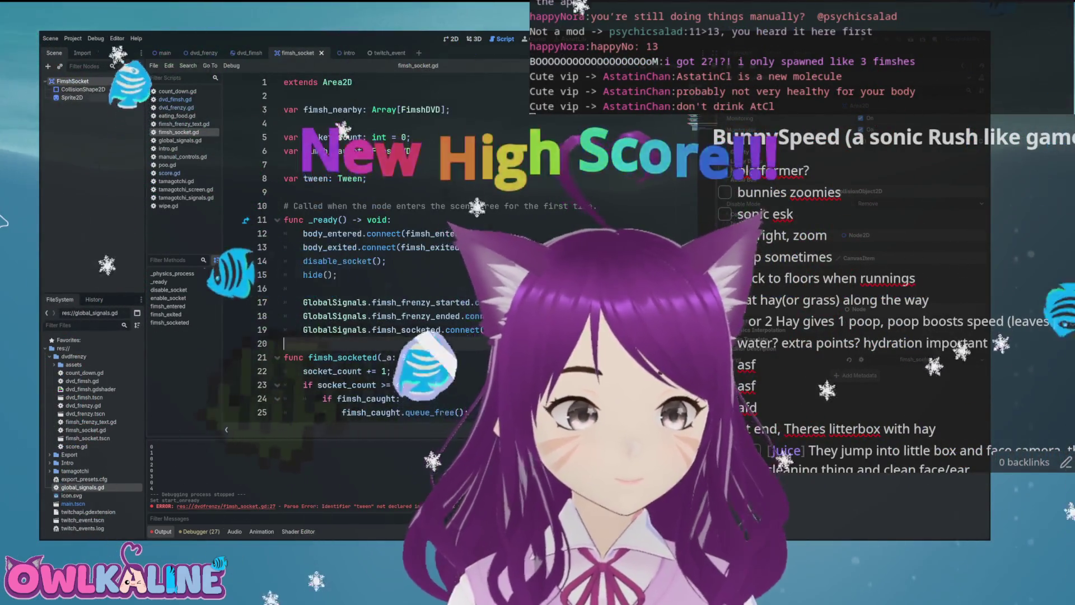
pyautogui.scroll(-9, 369, 252)
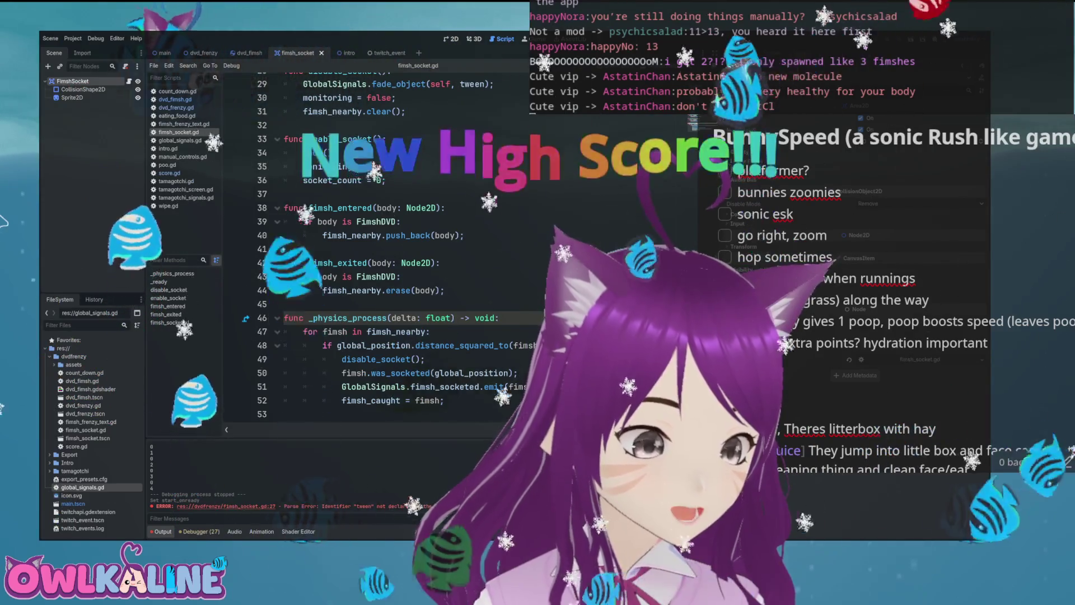
pyautogui.scroll(6, 381, 252)
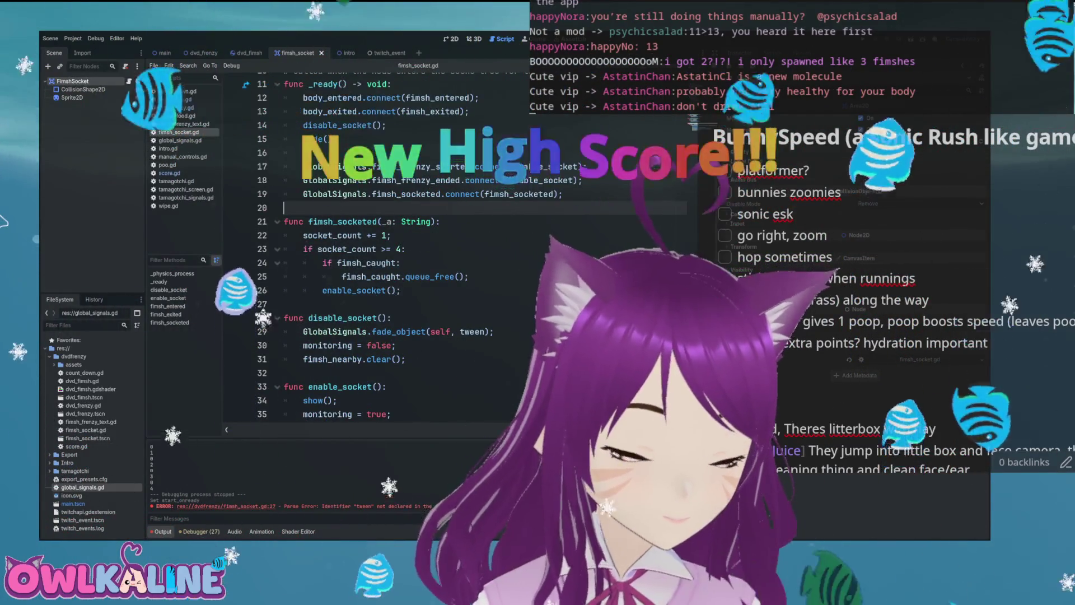
pyautogui.scroll(3, 380, 252)
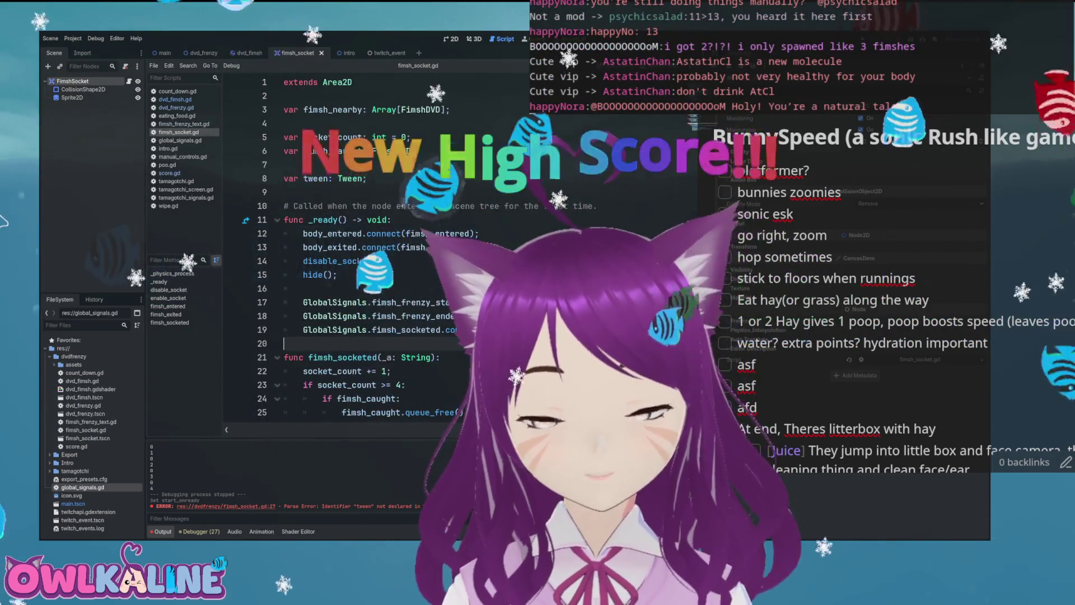
pyautogui.scroll(-3, 381, 252)
pyautogui.doubleClick(371, 289)
pyautogui.scroll(3, 381, 252)
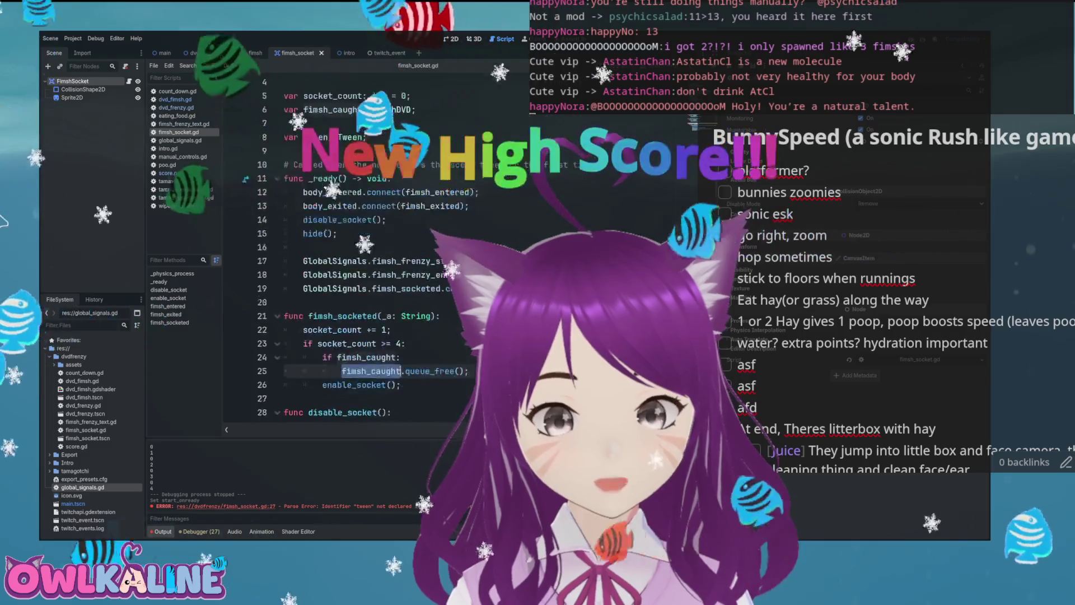
pyautogui.scroll(-9, 381, 252)
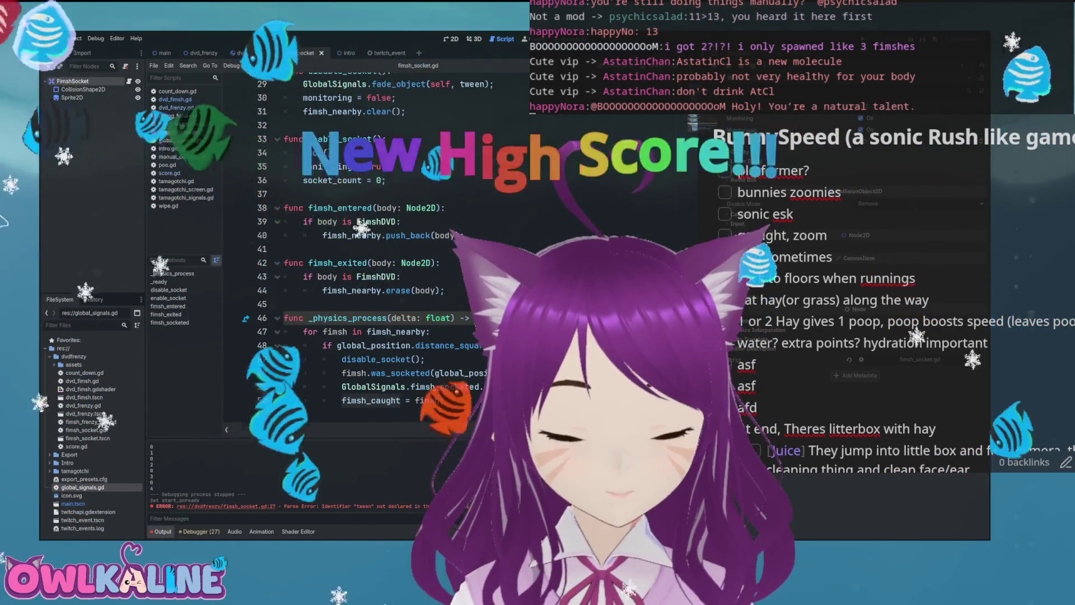
pyautogui.scroll(1, 380, 252)
pyautogui.scroll(4, 381, 252)
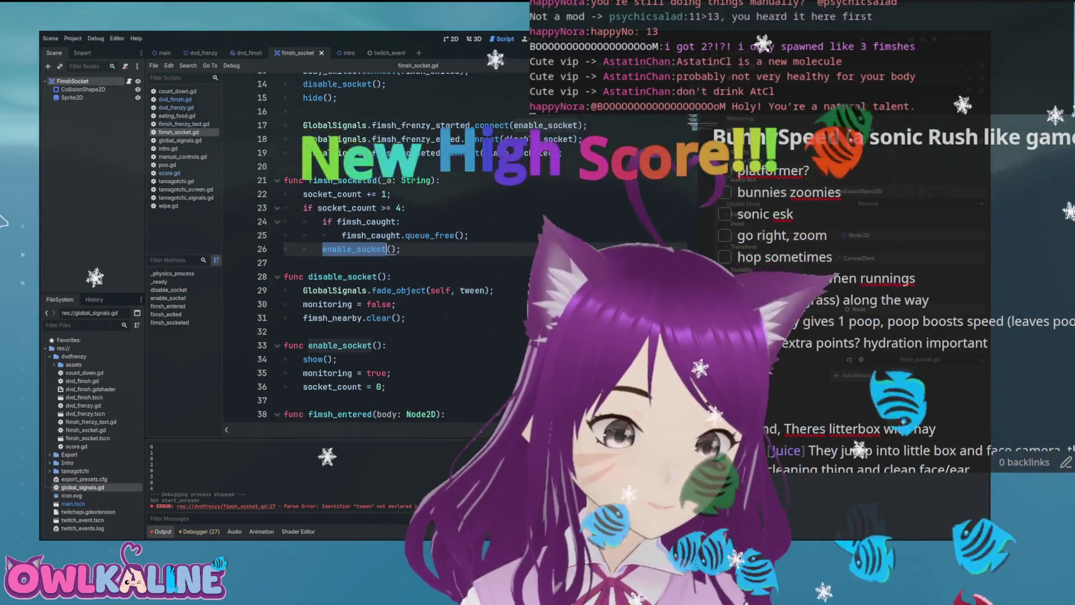
pyautogui.scroll(2, 381, 252)
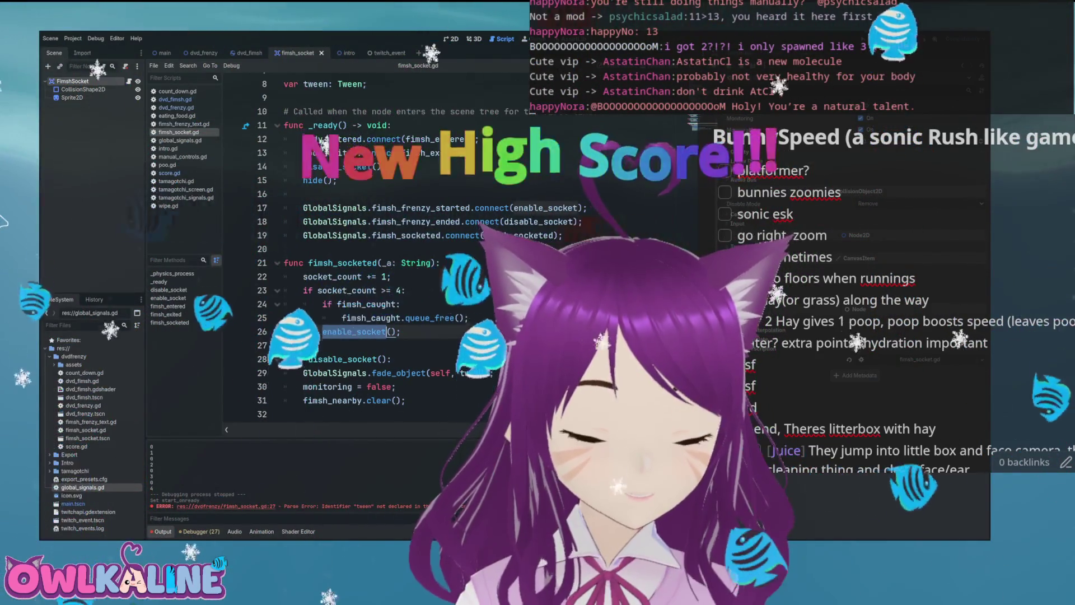
pyautogui.scroll(-2, 363, 252)
pyautogui.scroll(-5, 364, 253)
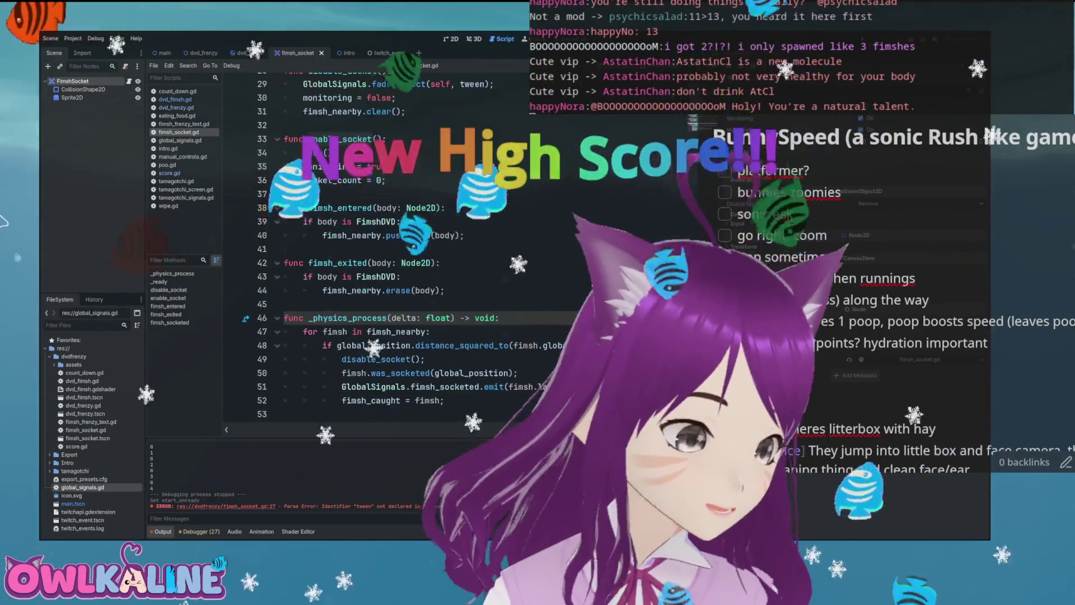
pyautogui.doubleClick(428, 400)
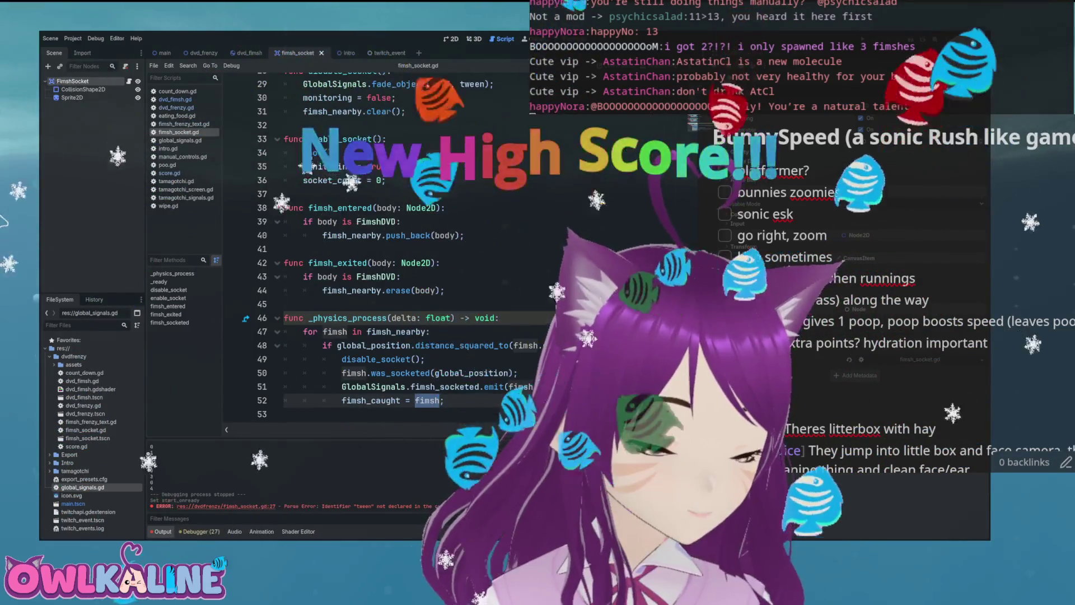
pyautogui.doubleClick(400, 373)
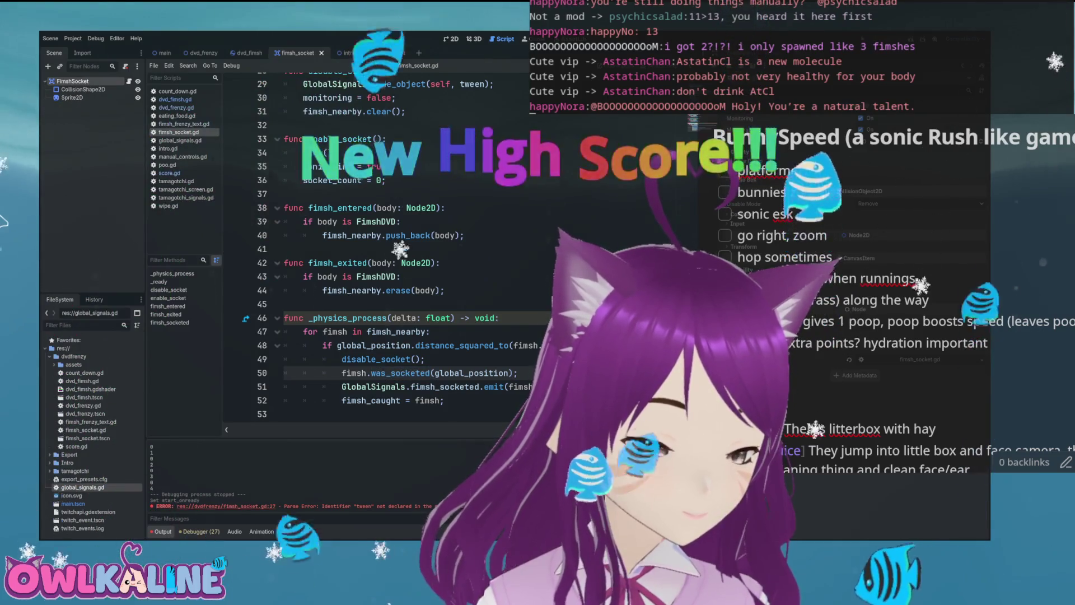
pyautogui.scroll(5, 381, 247)
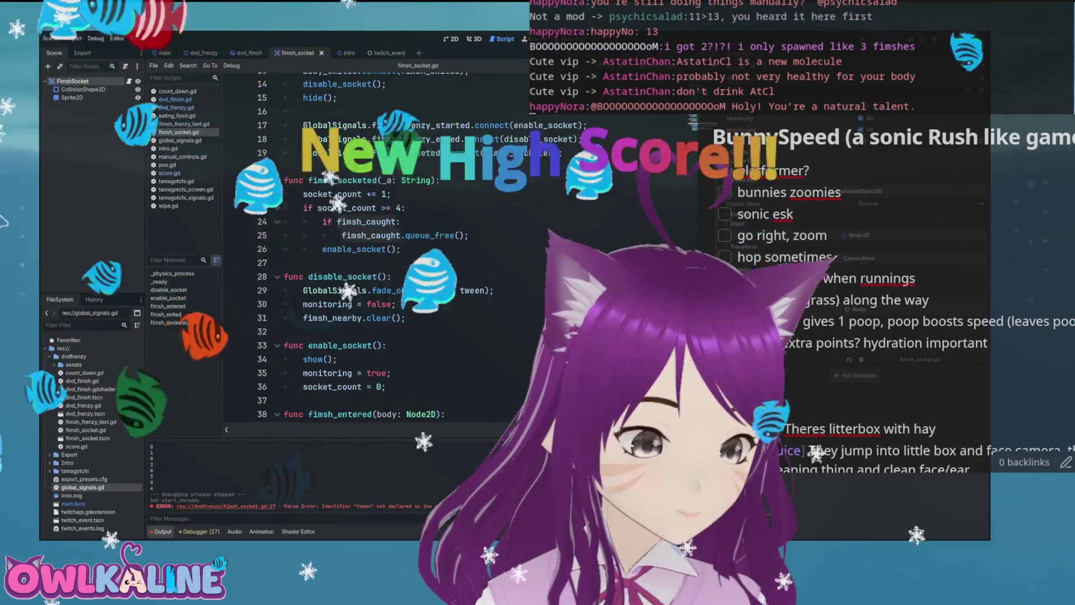
pyautogui.click(362, 222)
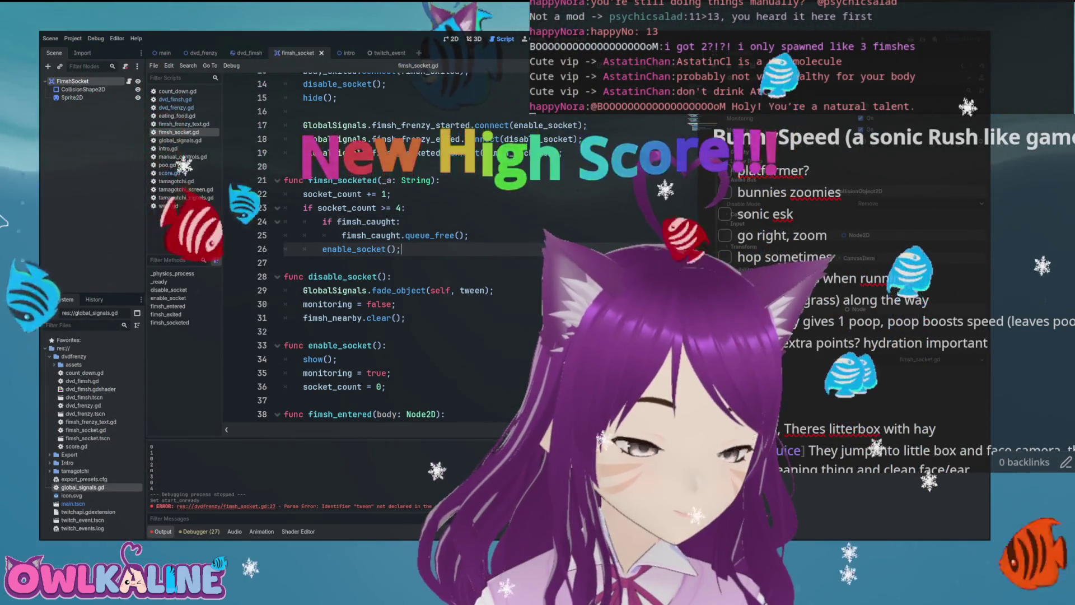
pyautogui.scroll(-5, 380, 253)
pyautogui.click(392, 318)
pyautogui.scroll(6, 381, 252)
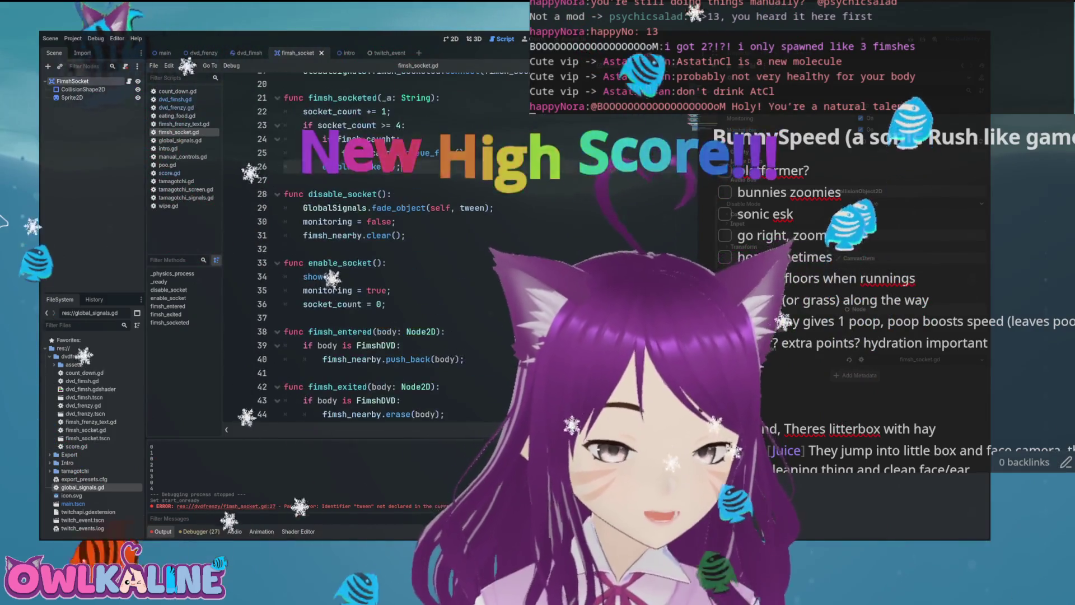
pyautogui.click(401, 290)
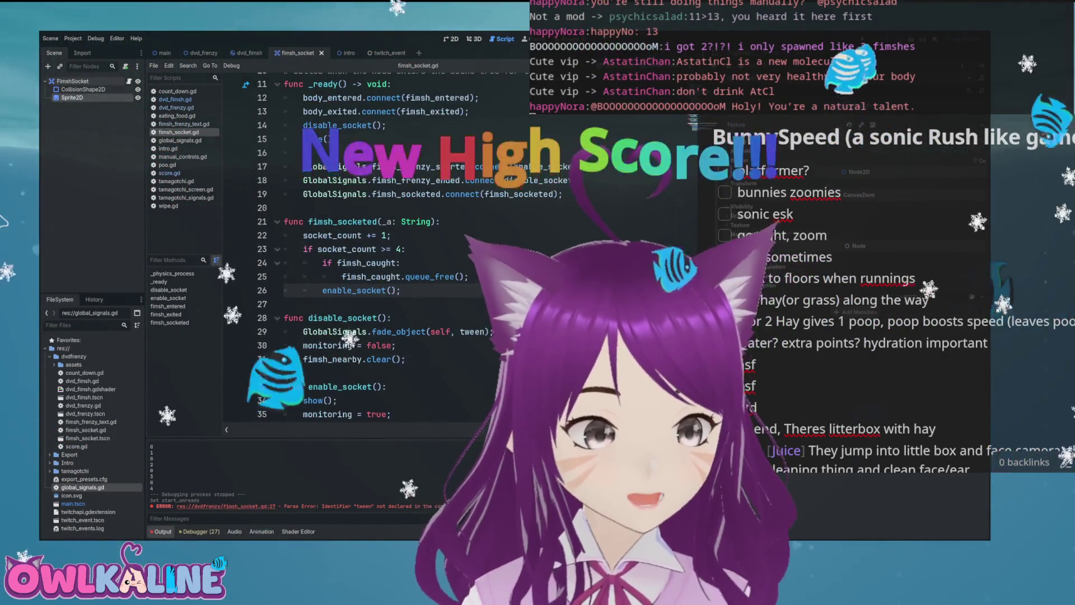
pyautogui.scroll(-6, 381, 253)
pyautogui.click(392, 318)
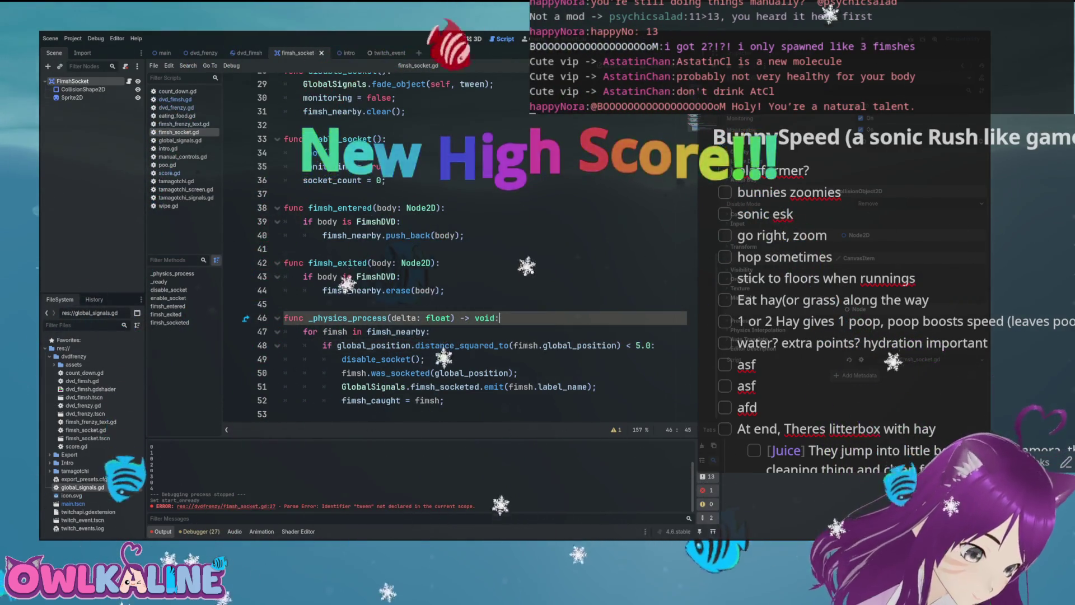
# Step: Scroll to the top of fimsh_socket.gd, then show the dvd_frenzy scene in the 2D editor
pyautogui.scroll(5, 460, 252)
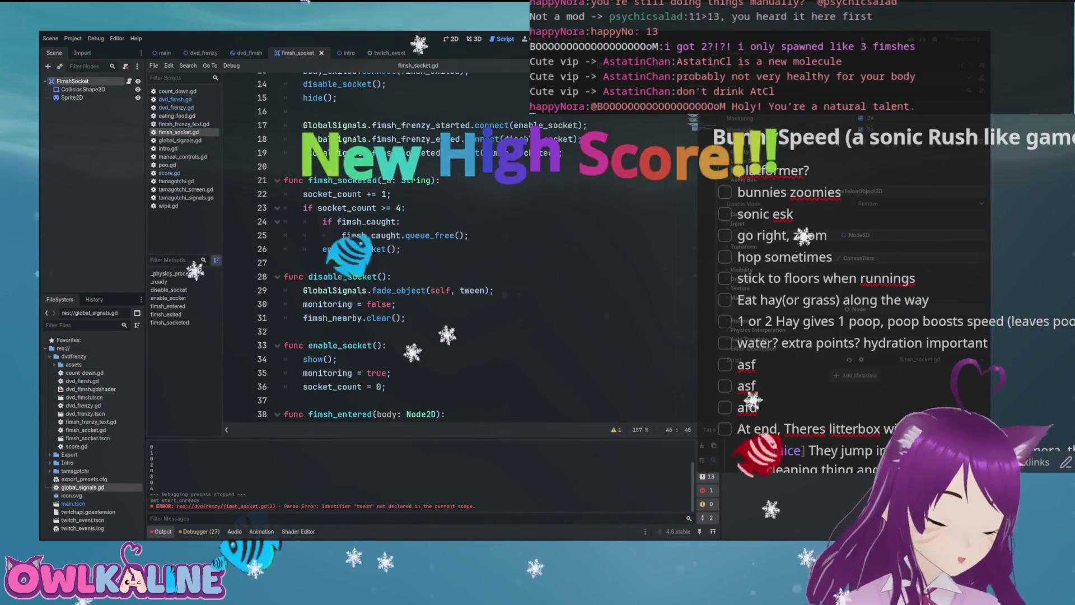
pyautogui.scroll(5, 459, 252)
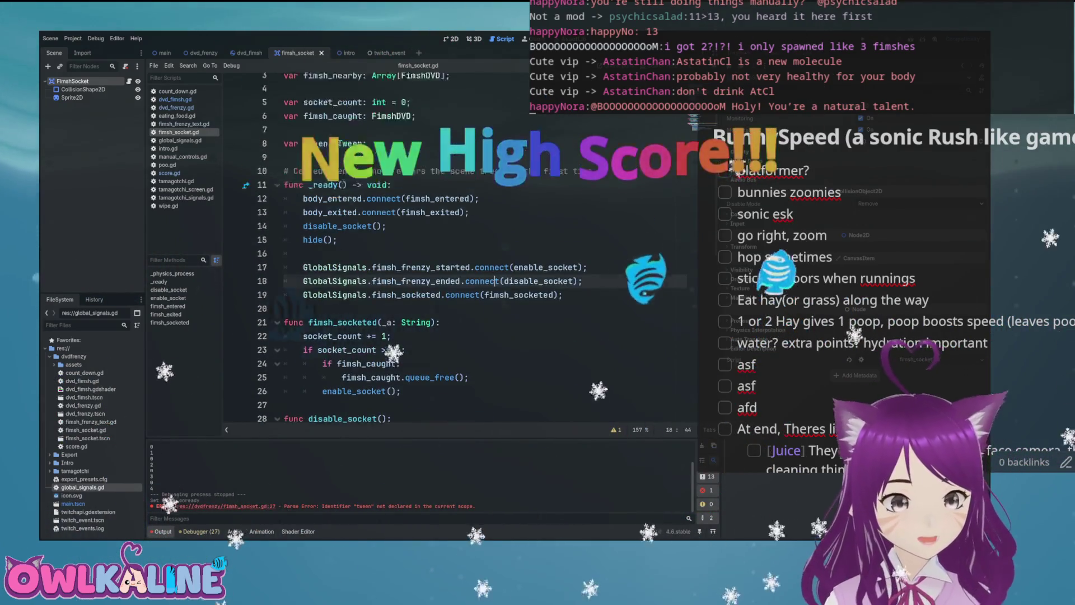
pyautogui.click(497, 316)
pyautogui.click(203, 53)
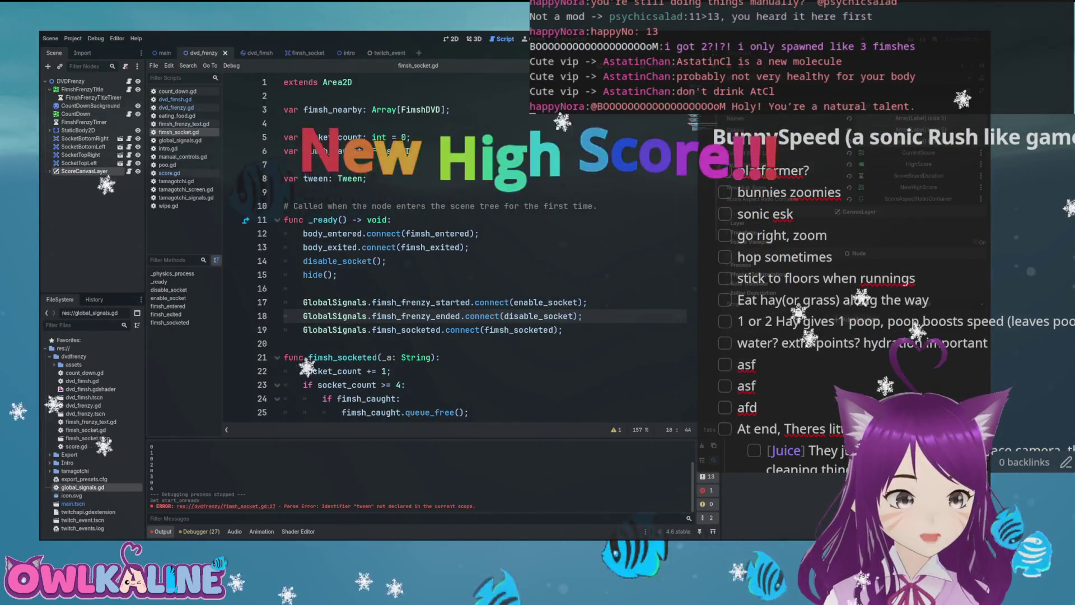
pyautogui.hotkey('ctrl', 'F1')
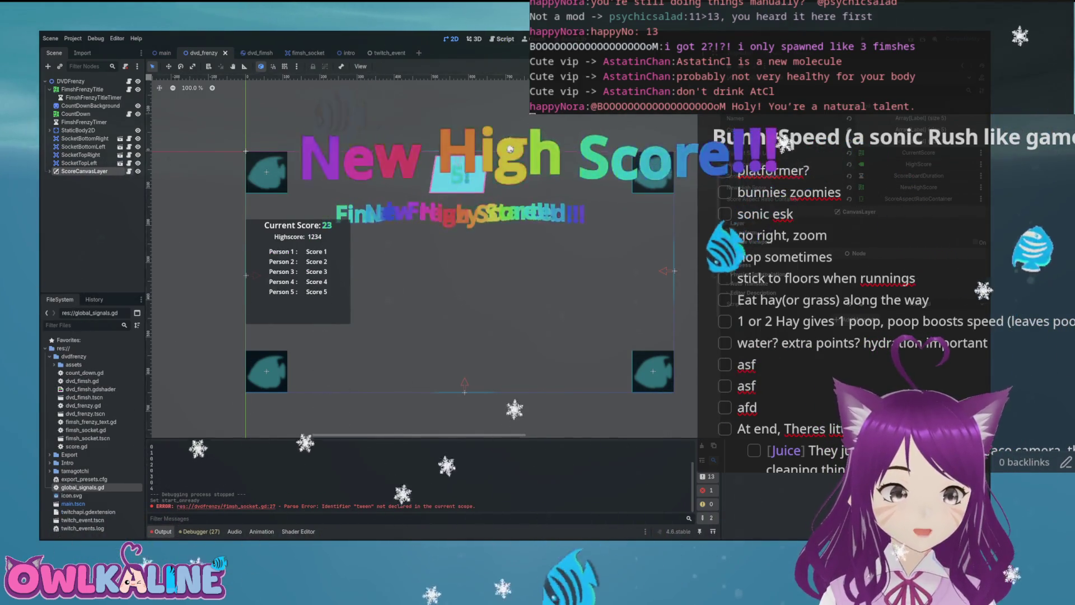
# Step: Review score.gd's _ready signal connections, new_highscore label and hide_scoreboard fade line
pyautogui.hotkey('ctrl', 'F3')
pyautogui.scroll(-3, 459, 246)
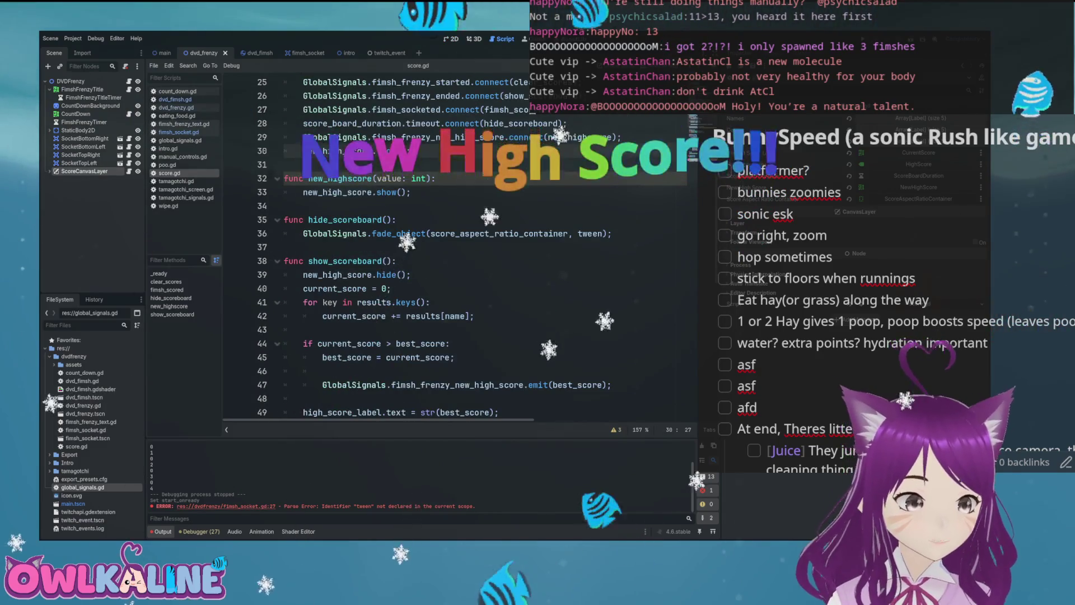
pyautogui.scroll(-1, 460, 246)
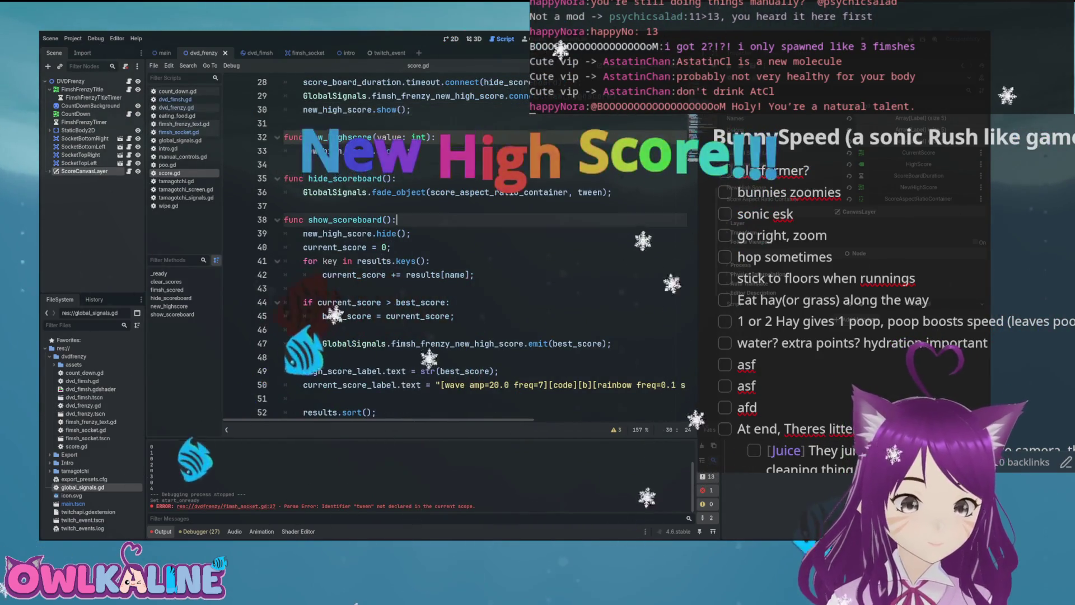
pyautogui.scroll(-2, 460, 247)
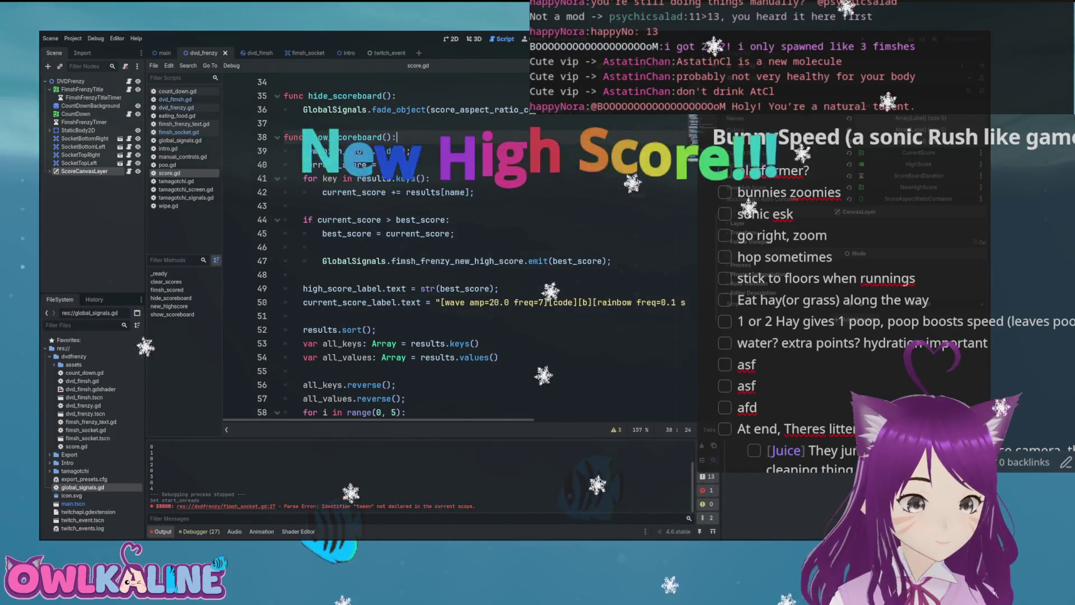
pyautogui.scroll(-2, 460, 246)
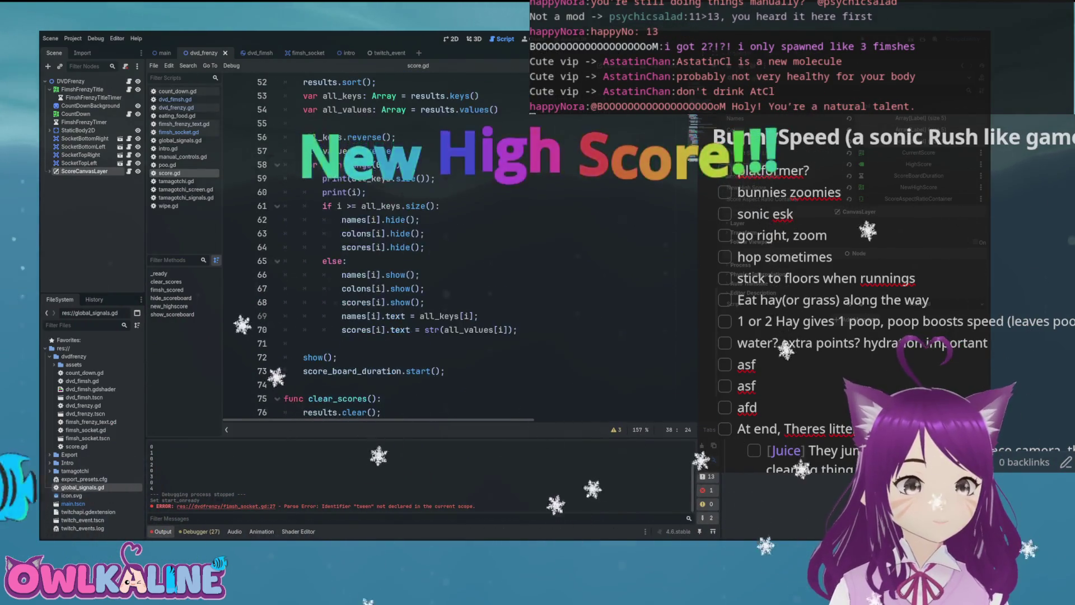
pyautogui.scroll(-1, 460, 246)
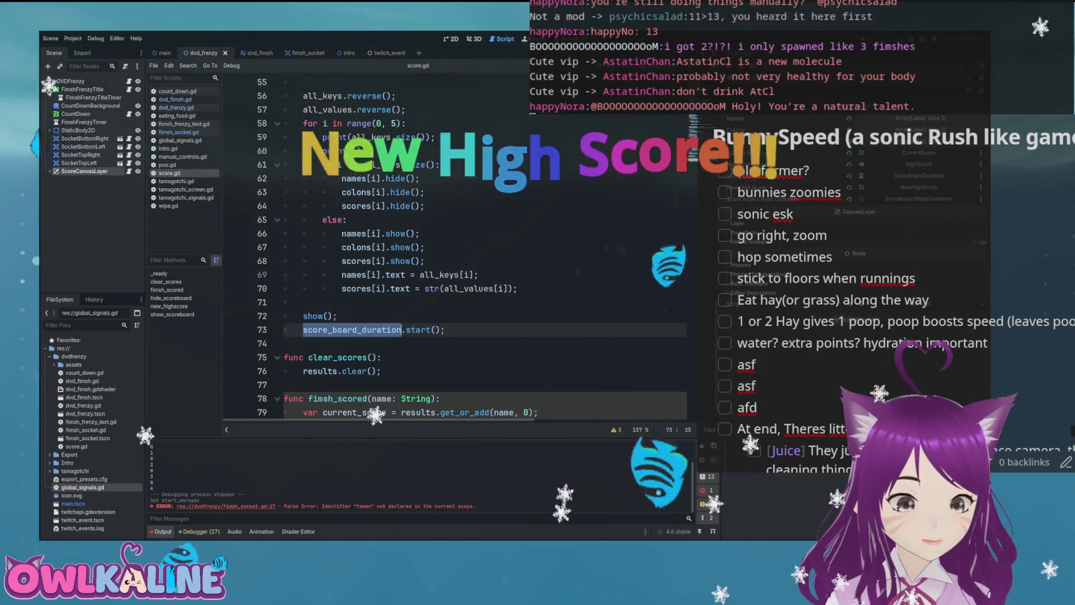
pyautogui.scroll(9, 460, 246)
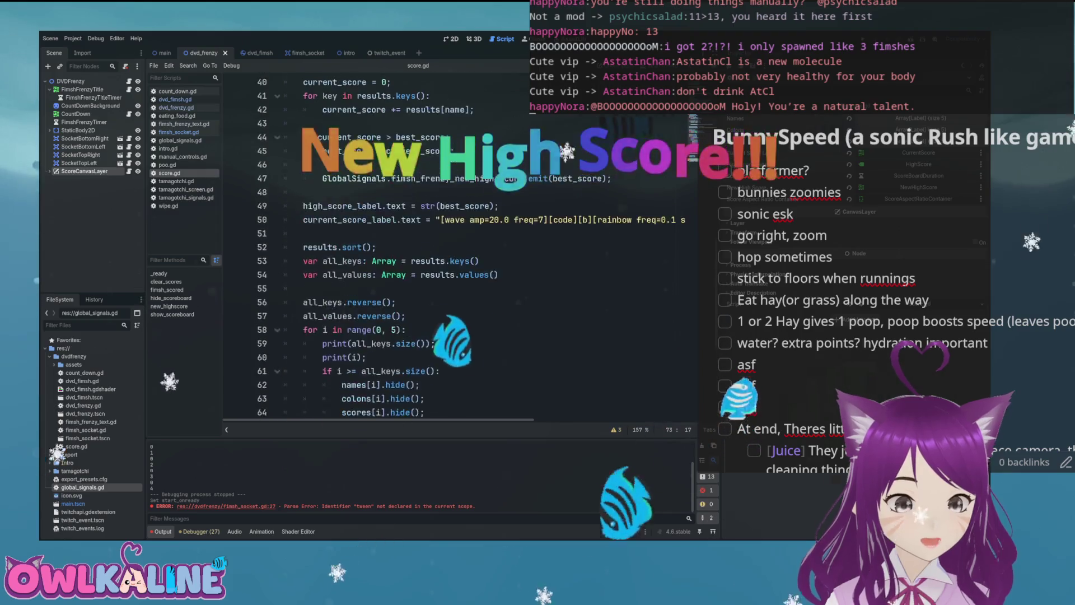
pyautogui.scroll(1, 460, 246)
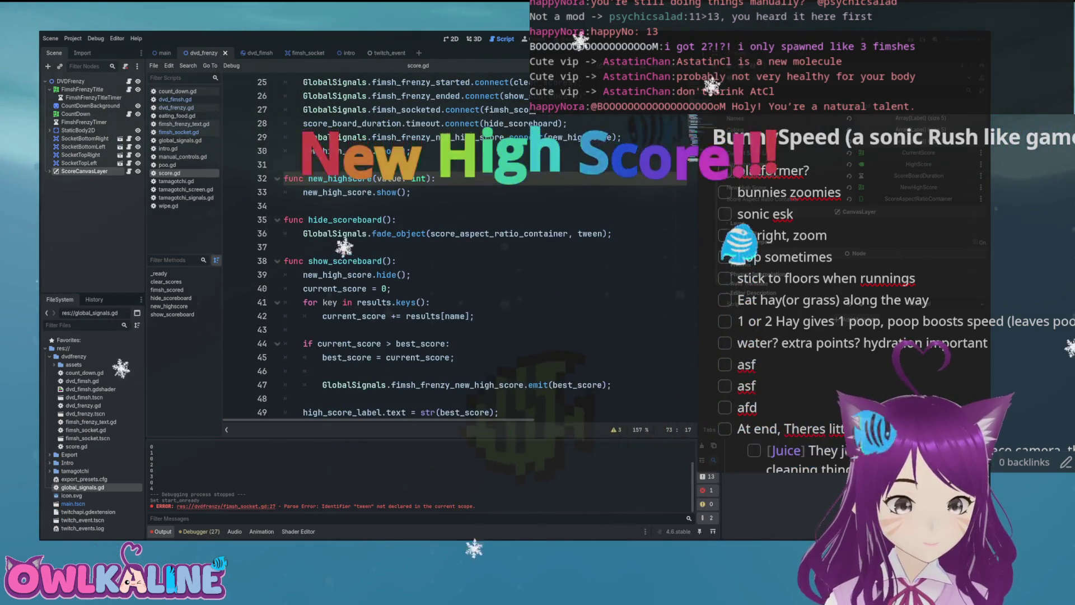
pyautogui.scroll(2, 459, 246)
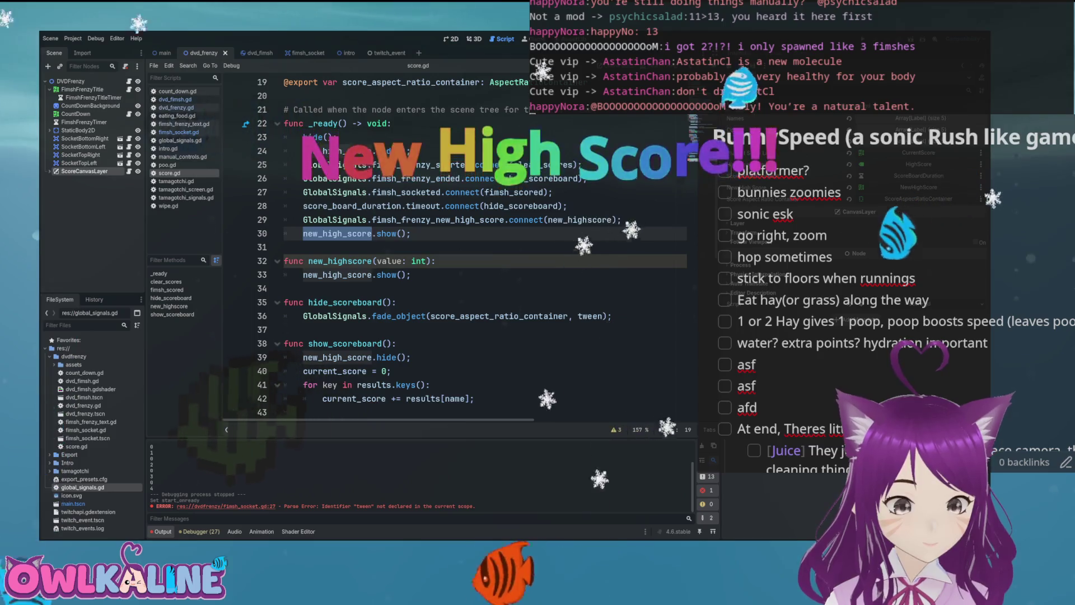
pyautogui.click(359, 315)
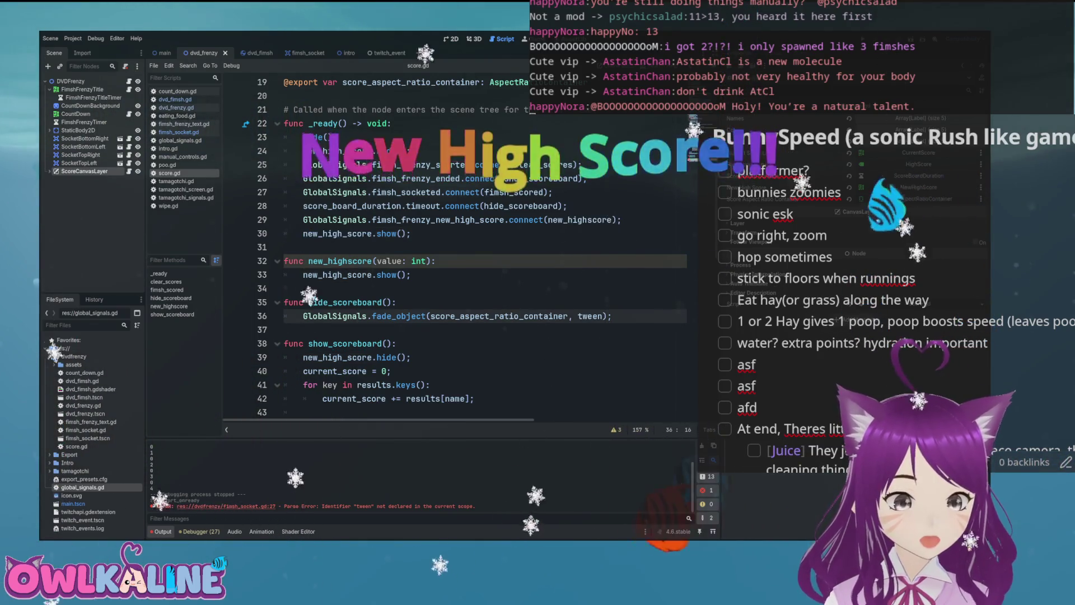
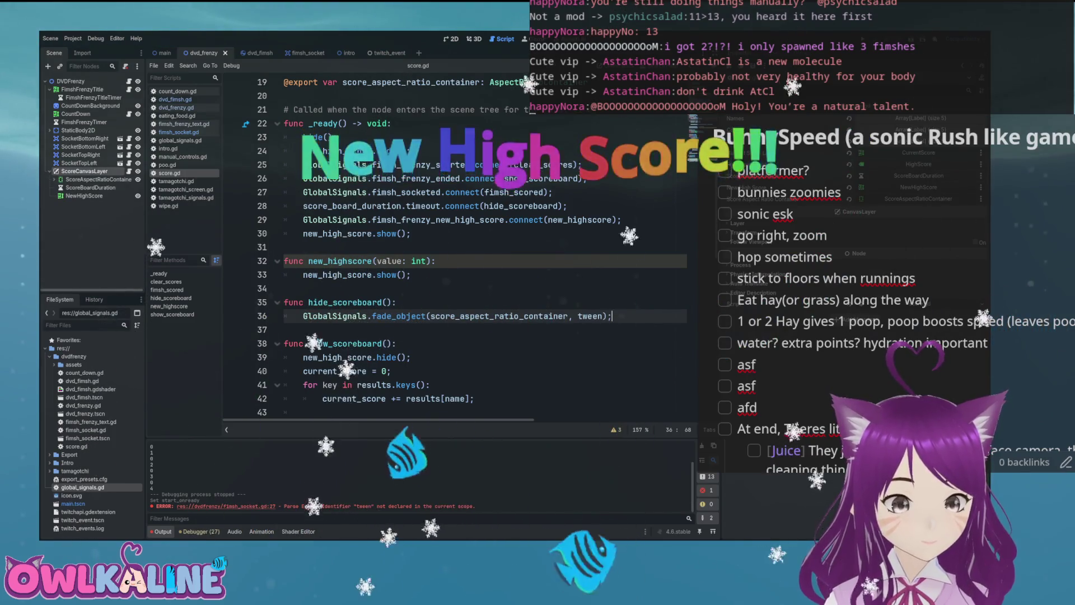
# Step: Add GlobalSignals.fade_object(new_high_score, highscore_tween); to hide_scoreboard and save score.gd
pyautogui.press('Return')
pyautogui.write('GlobalSignals.fa')
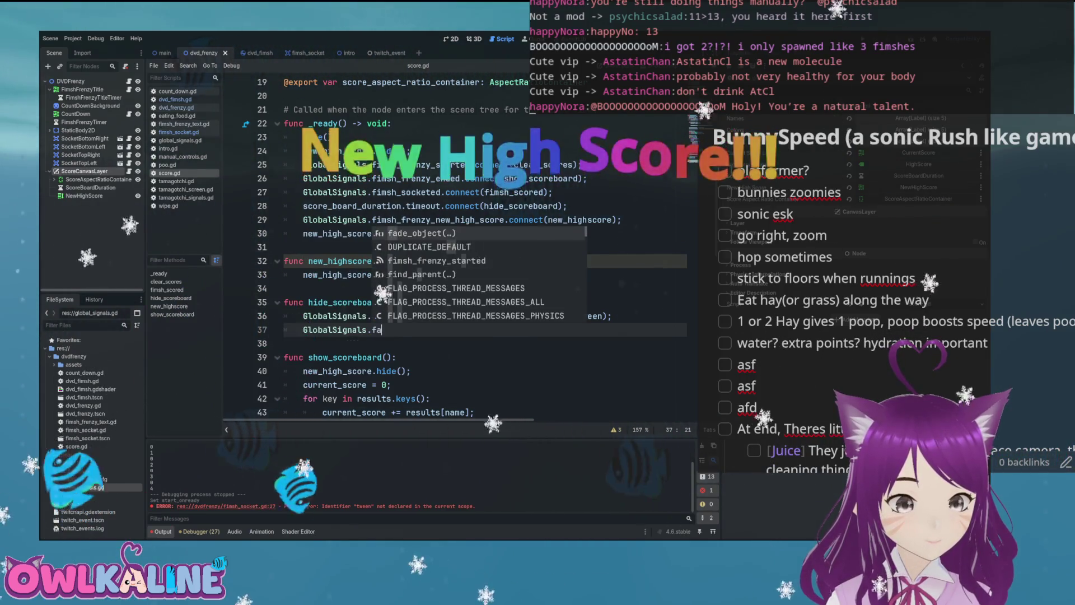
pyautogui.press('Return')
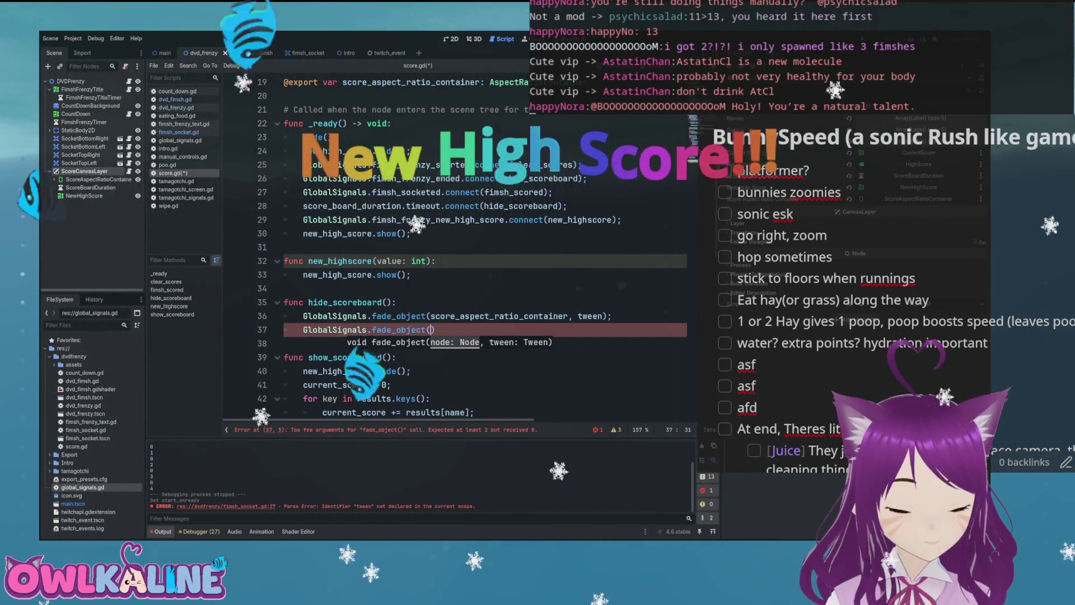
pyautogui.write('new_high_score,')
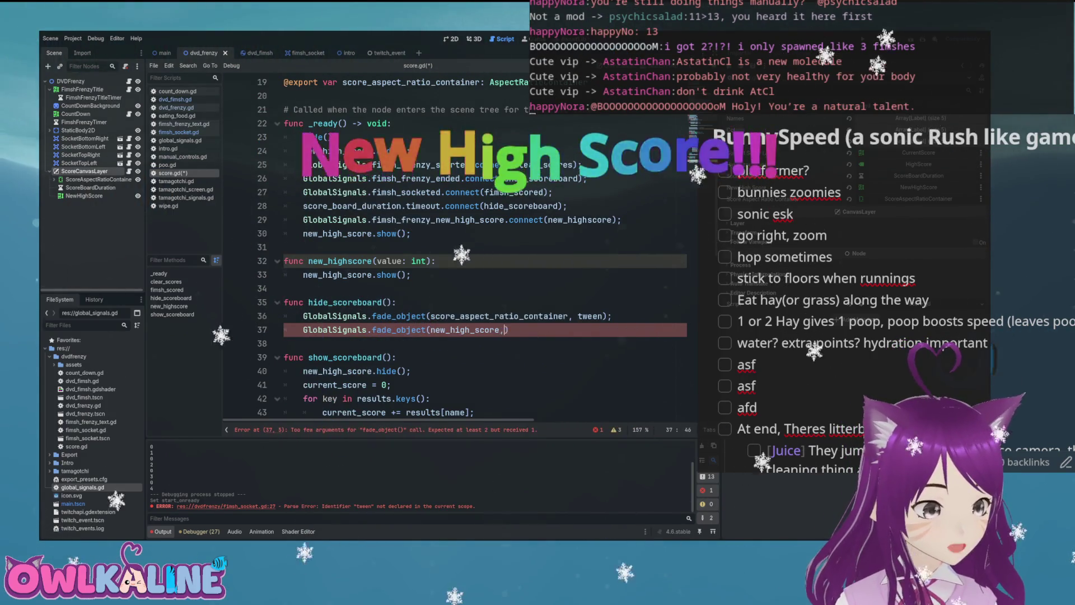
pyautogui.write(';')
pyautogui.hotkey('ctrl', 's')
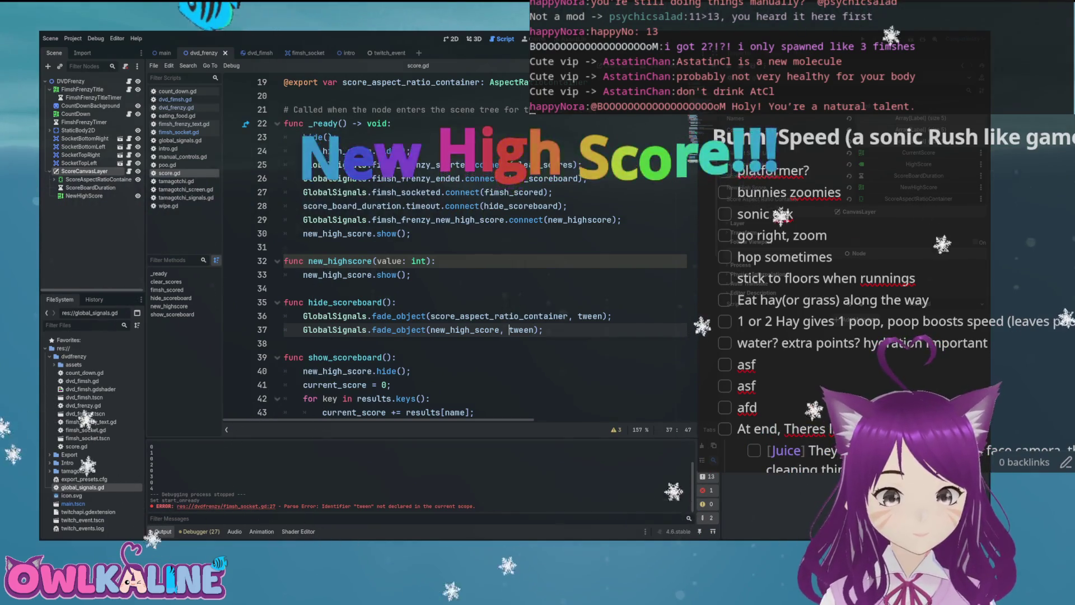
pyautogui.write('highscore')
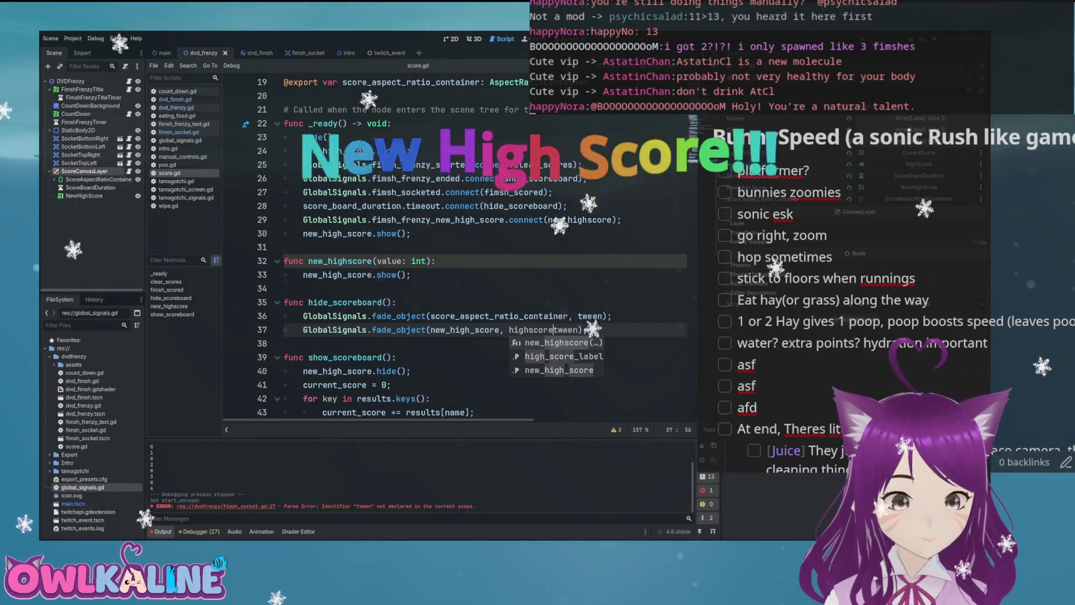
pyautogui.write('_')
pyautogui.hotkey('ctrl', 's')
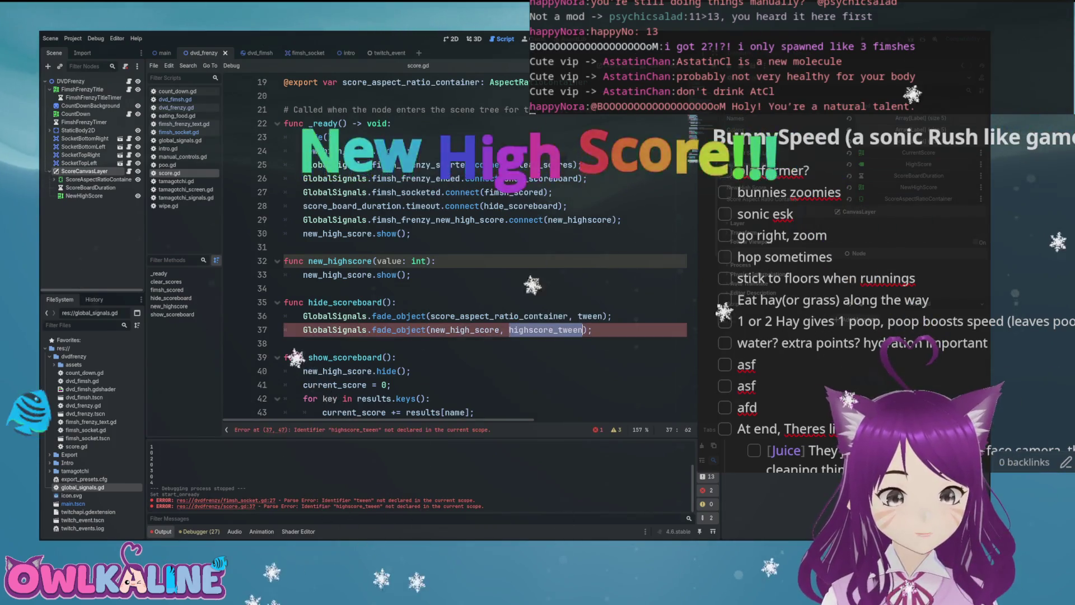
# Step: Declare var highscore_tween: Tween among the variables at the top of score.gd
pyautogui.scroll(6, 457, 246)
pyautogui.click(370, 164)
pyautogui.press('Return')
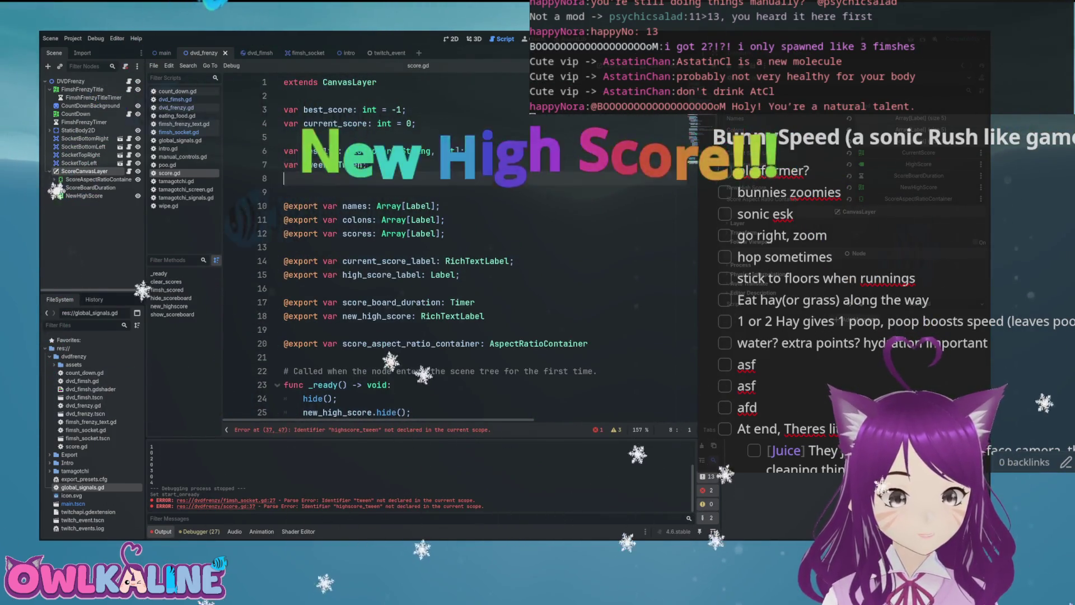
pyautogui.write('var highscore_tween: Te')
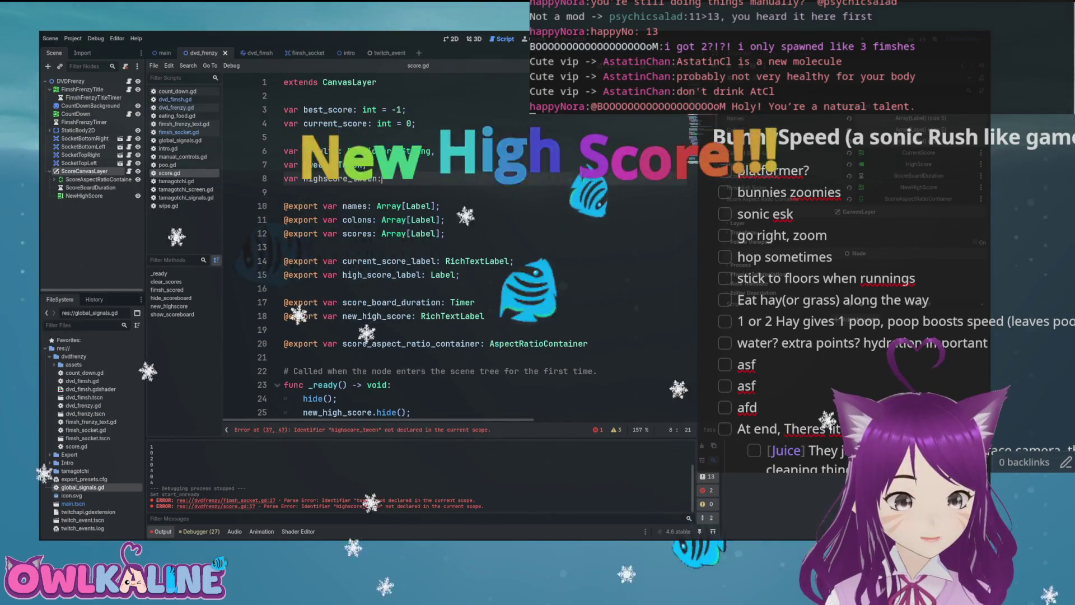
pyautogui.press('BackSpace')
pyautogui.write('ween;')
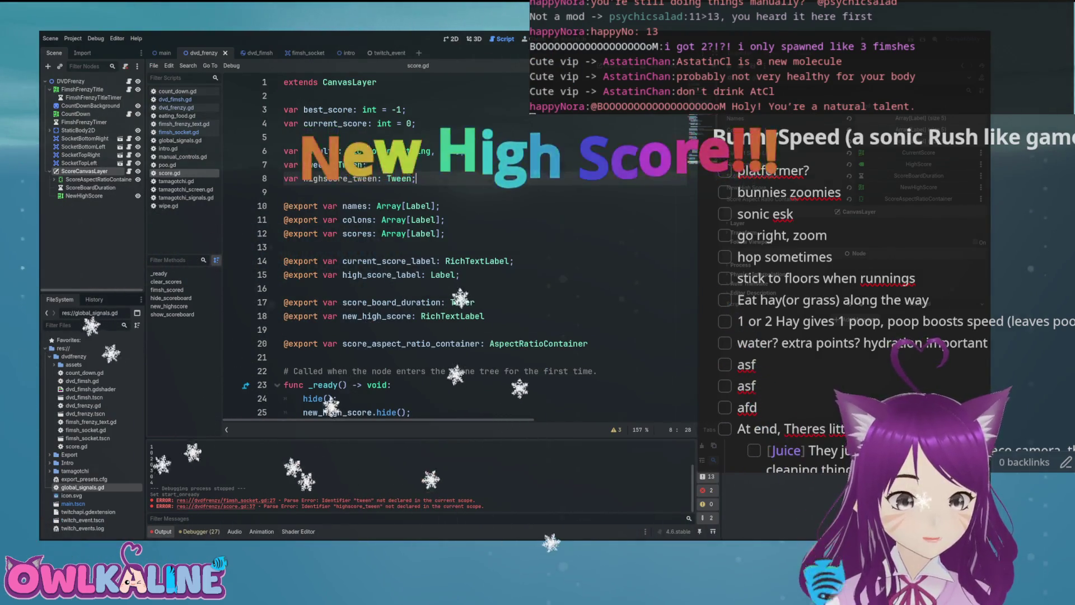
# Step: Select the new fade_object call on line 38
pyautogui.scroll(-5, 456, 246)
pyautogui.scroll(-4, 457, 246)
pyautogui.scroll(2, 456, 246)
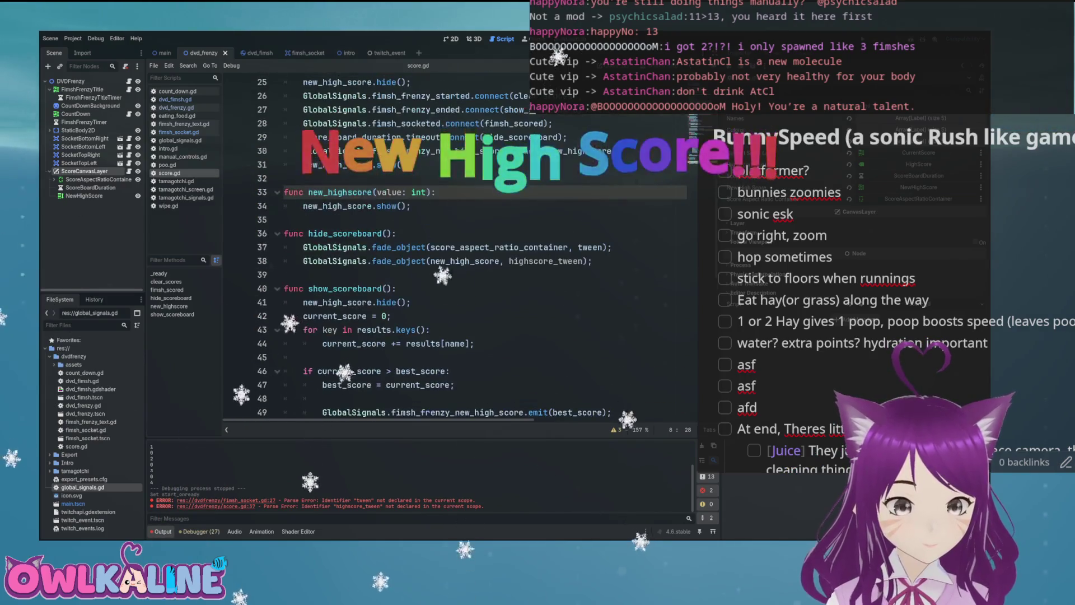
pyautogui.click(353, 261)
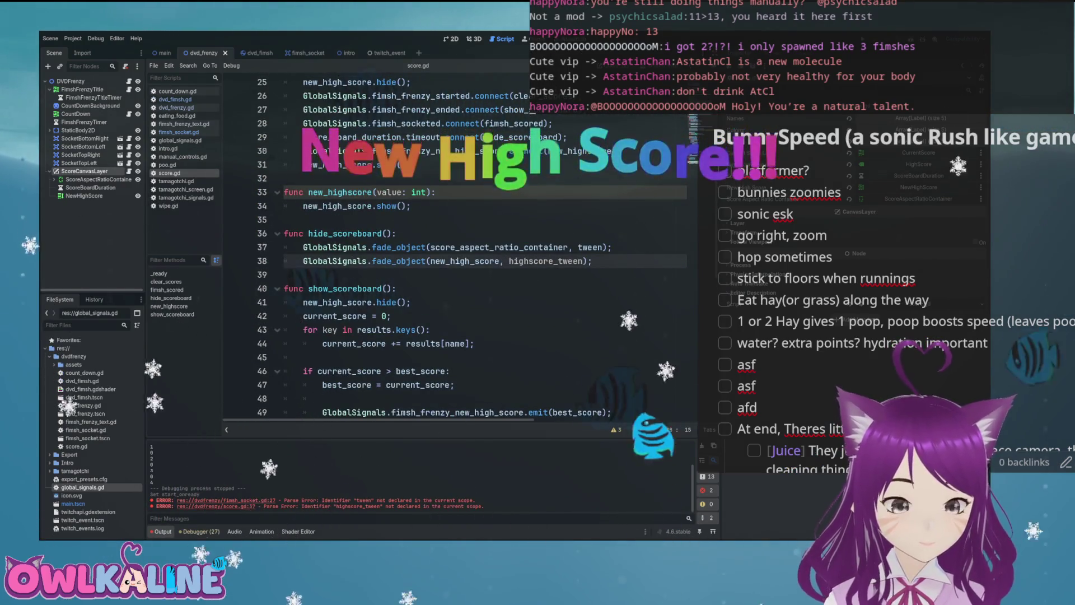
pyautogui.moveTo(592, 261); pyautogui.dragTo(303, 261)
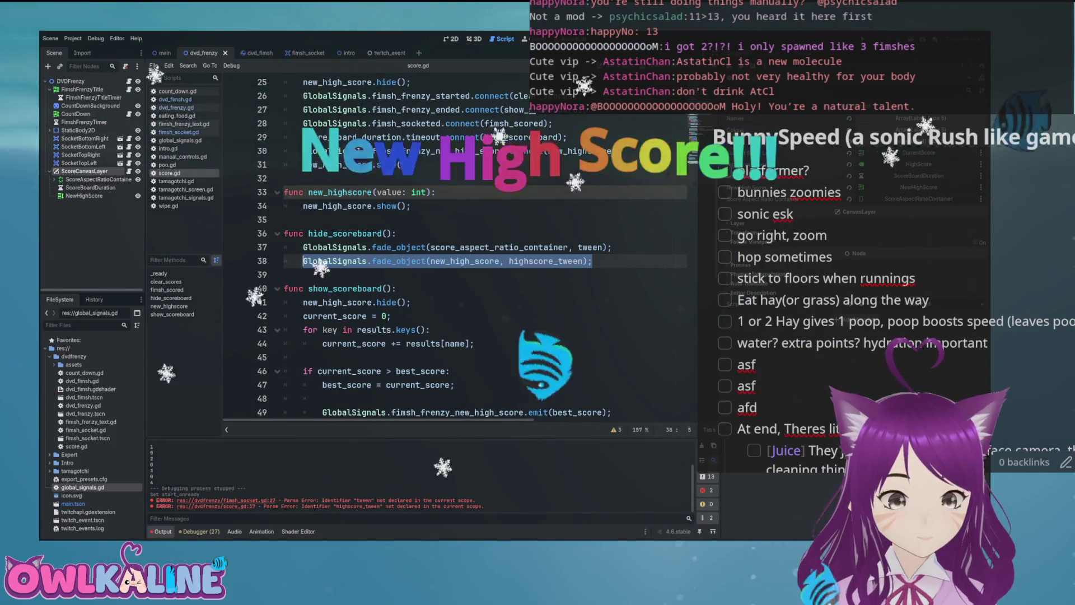
# Step: Wrap the new_high_score fade in an 'if new_high_score.visible:' check and save
pyautogui.click(284, 219)
pyautogui.scroll(1, 457, 246)
pyautogui.click(613, 289)
pyautogui.press('Return')
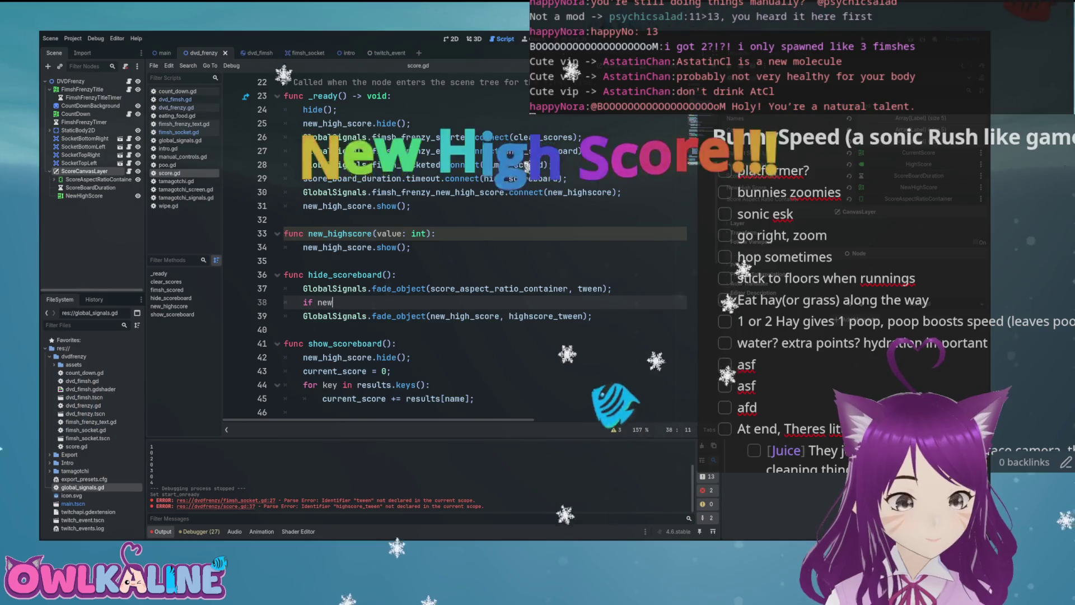
pyautogui.write('_high_score.is')
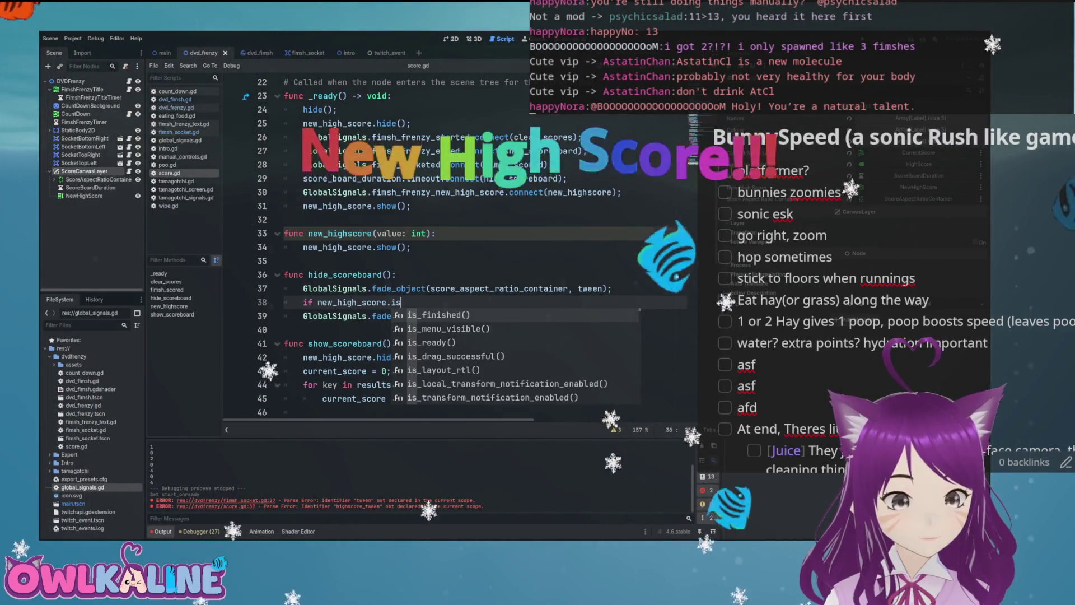
pyautogui.press('BackSpace')
pyautogui.press('BackSpace')
pyautogui.write('visible:')
pyautogui.press('Down')
pyautogui.press('Home')
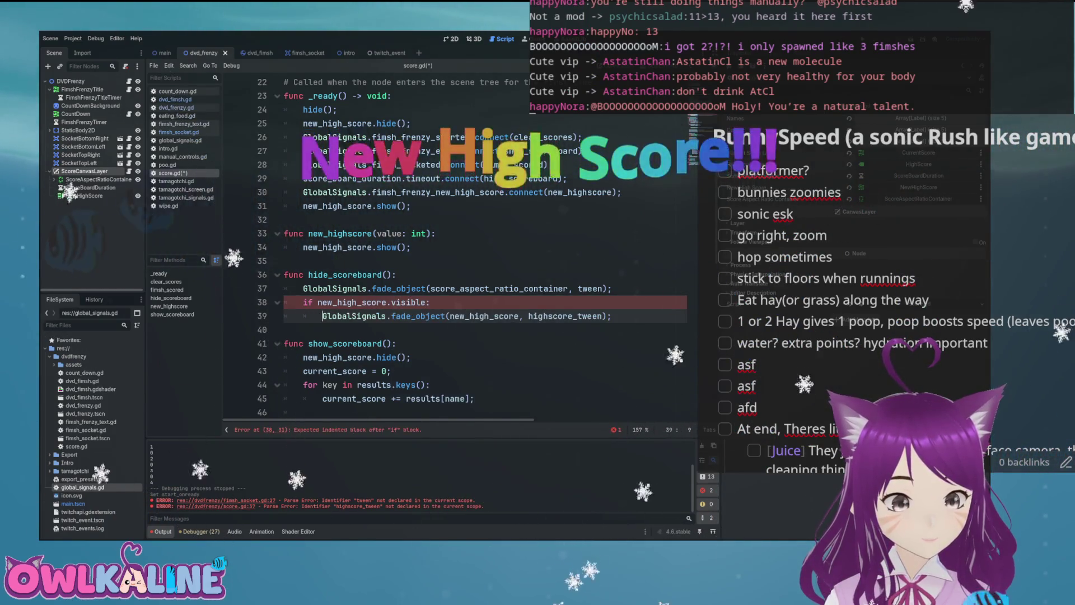
pyautogui.press('Tab')
pyautogui.hotkey('ctrl', 's')
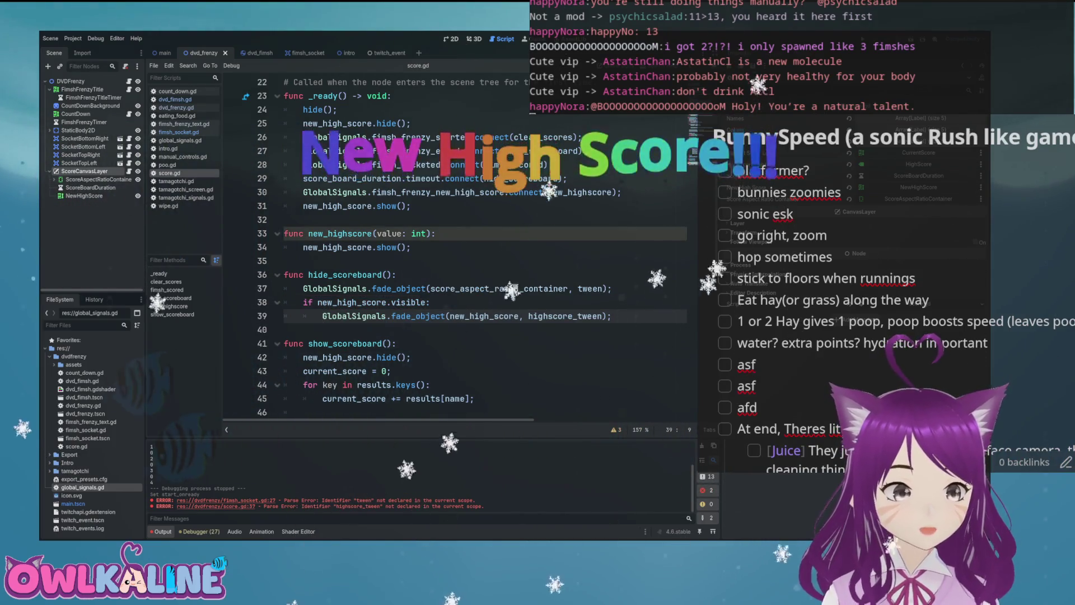
# Step: Delete the visibility check and its fade_object call
pyautogui.click(98, 179)
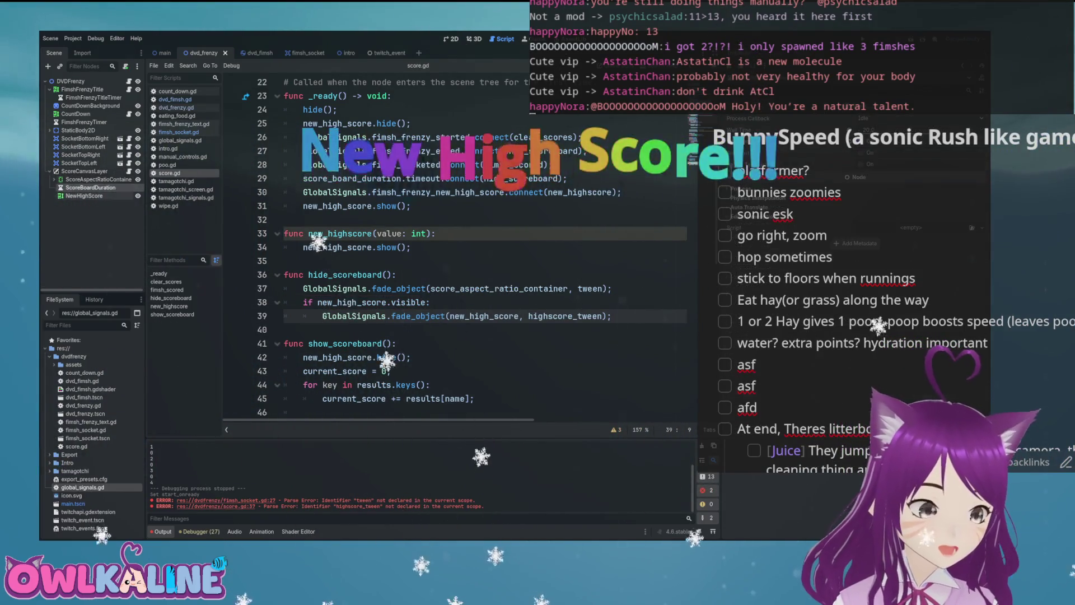
pyautogui.press('End')
pyautogui.hotkey('shift', 'Up')
pyautogui.hotkey('shift', 'Home')
pyautogui.hotkey('shift', 'Home')
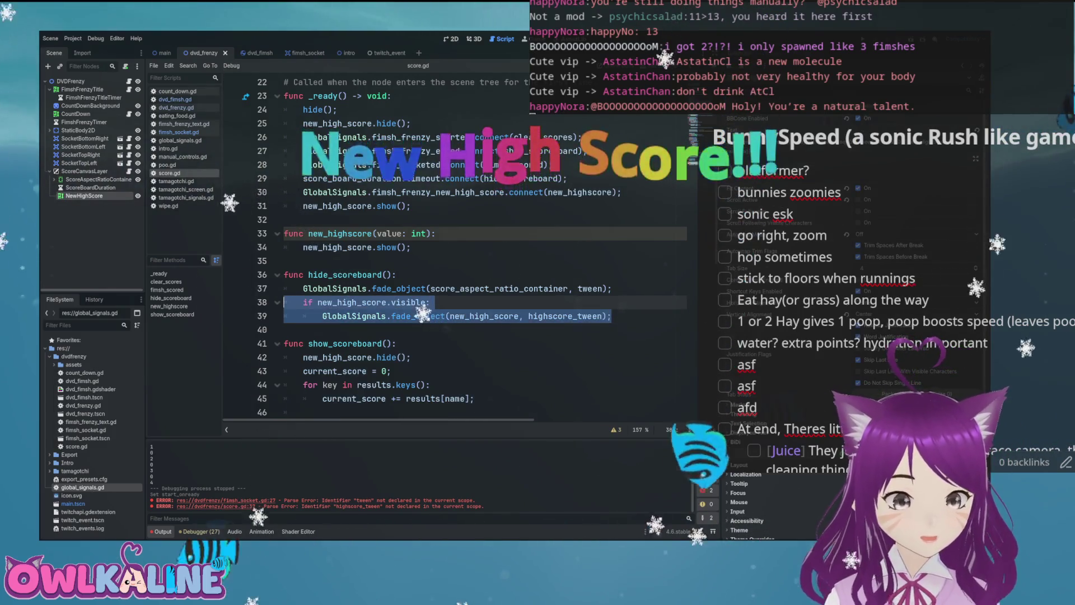
pyautogui.press('BackSpace')
pyautogui.press('BackSpace')
# Step: Remove the leftover empty line near the top of score.gd and save
pyautogui.scroll(4, 482, 246)
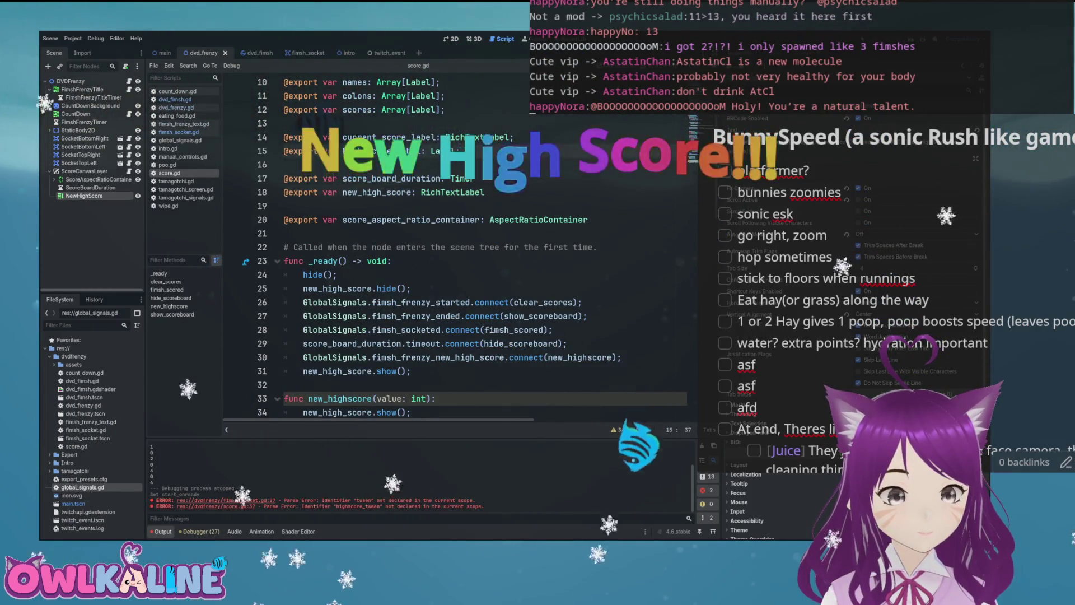
pyautogui.scroll(3, 482, 247)
pyautogui.click(459, 274)
pyautogui.click(284, 192)
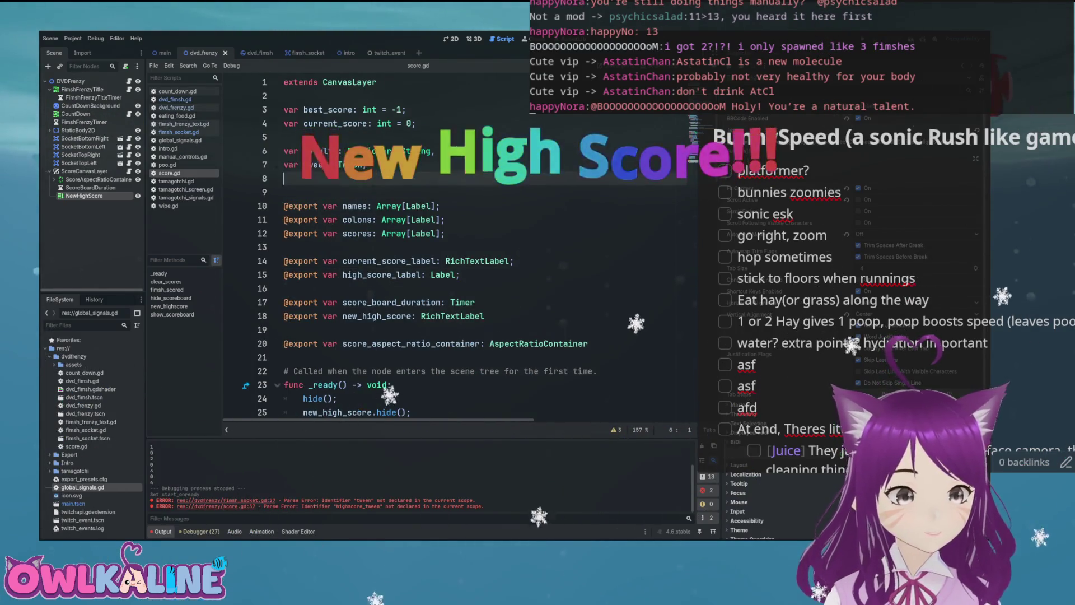
pyautogui.press('BackSpace')
pyautogui.hotkey('ctrl', 's')
# Step: In the 2D view, move NewHighScore into ScoreAspectRatioContainer and back out under ScoreCanvasLayer
pyautogui.hotkey('ctrl', 'F1')
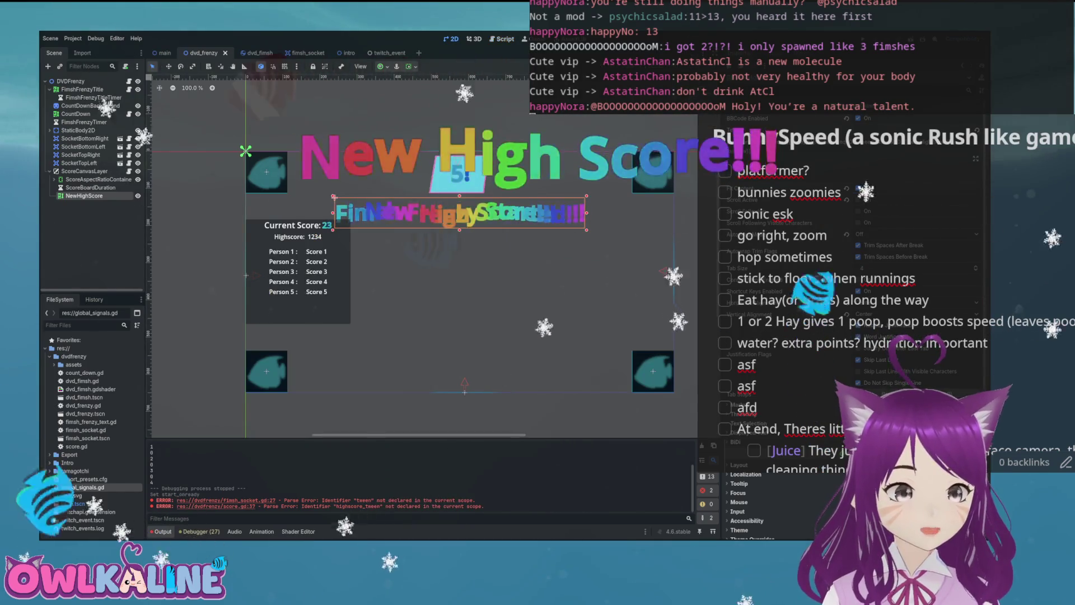
pyautogui.moveTo(85, 184); pyautogui.dragTo(87, 180)
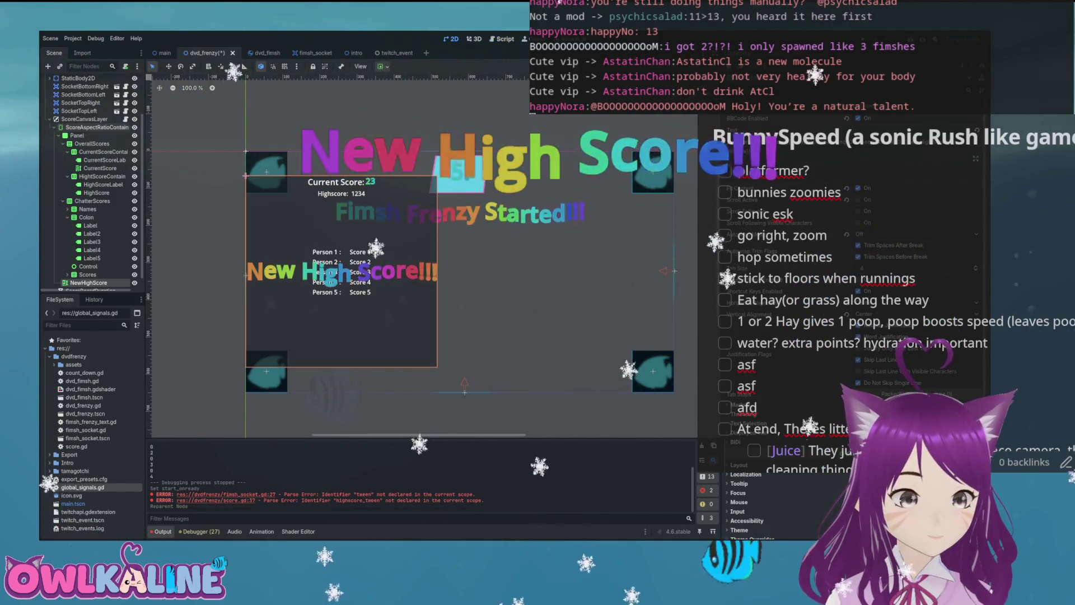
pyautogui.click(63, 135)
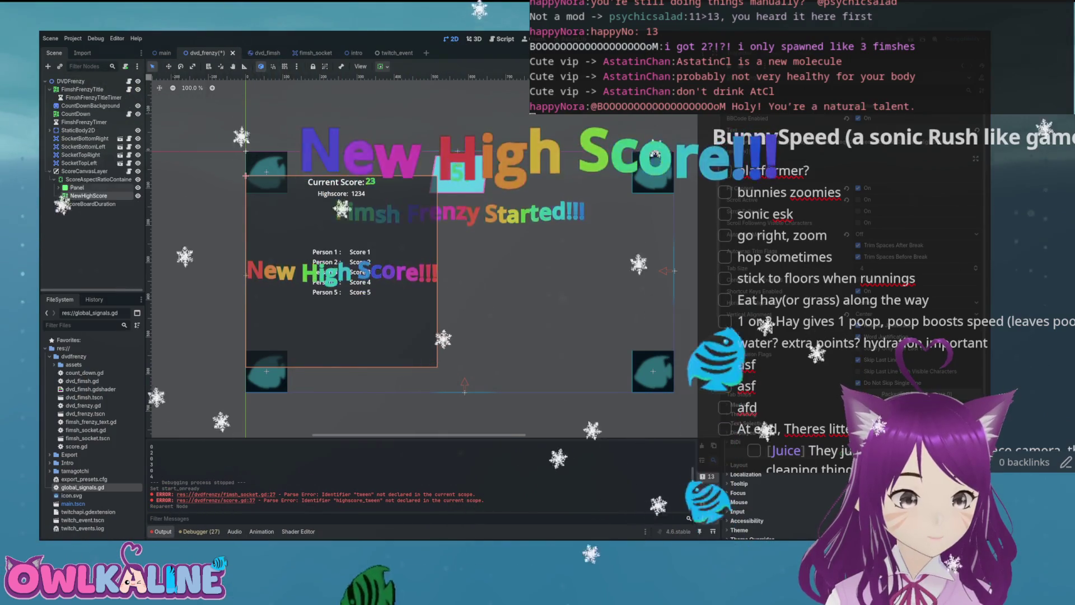
pyautogui.moveTo(79, 187); pyautogui.dragTo(79, 186)
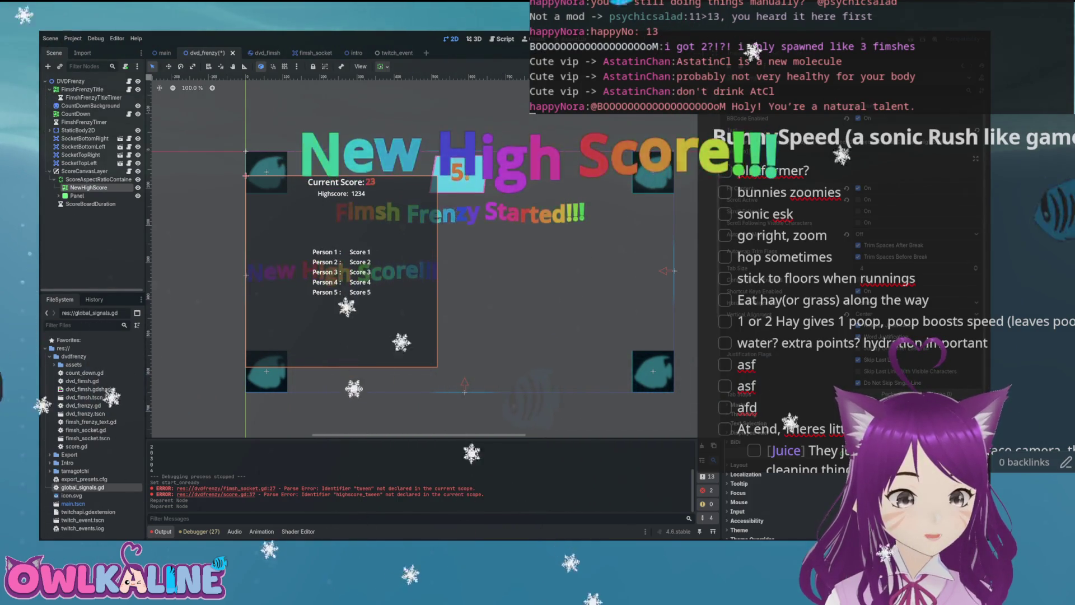
pyautogui.click(98, 180)
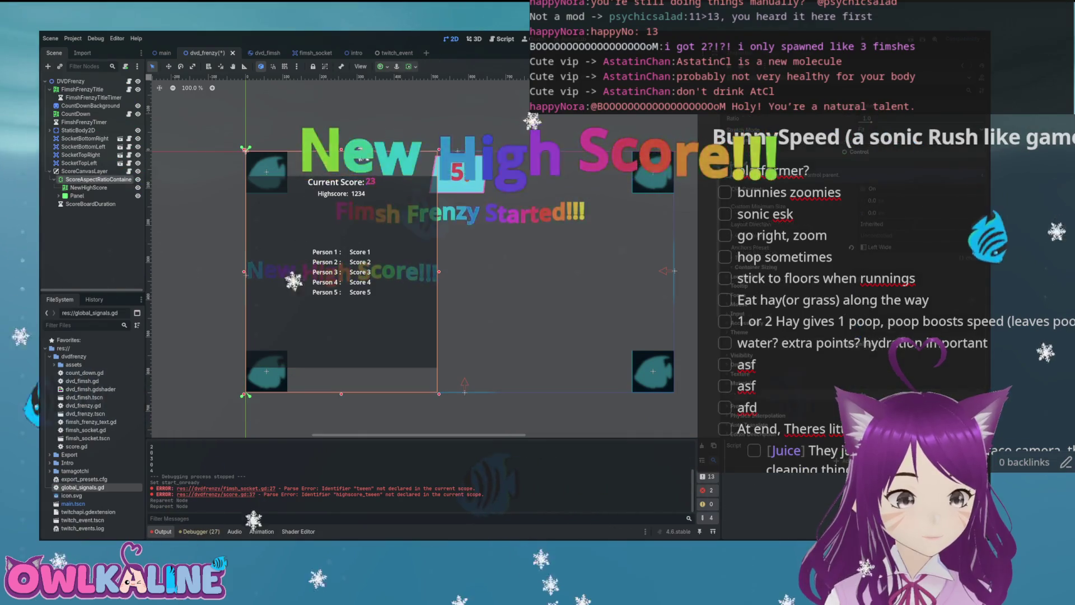
pyautogui.moveTo(89, 187); pyautogui.dragTo(84, 177)
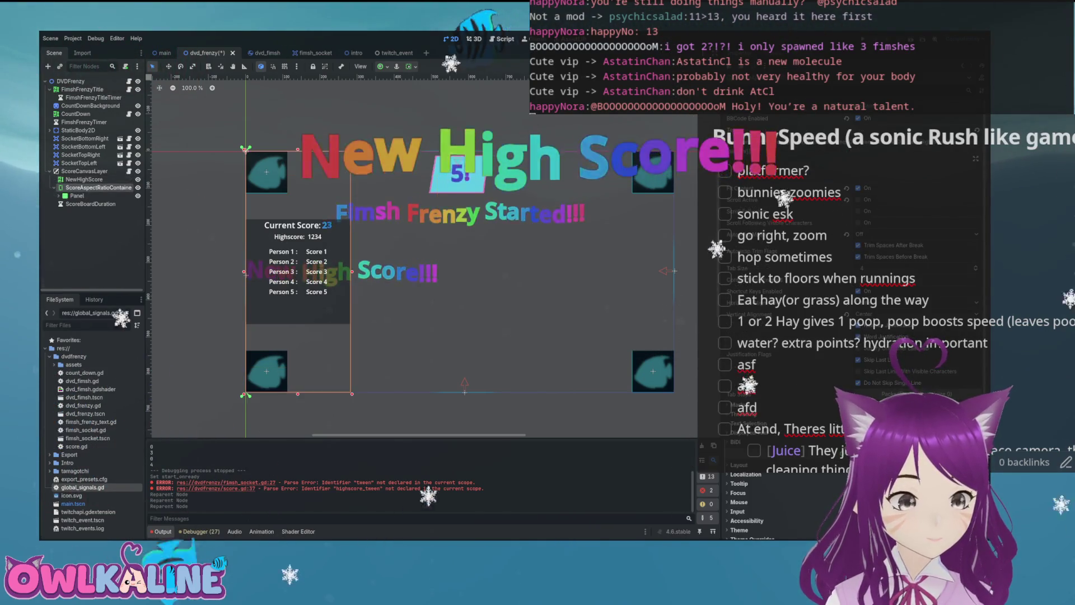
pyautogui.click(98, 188)
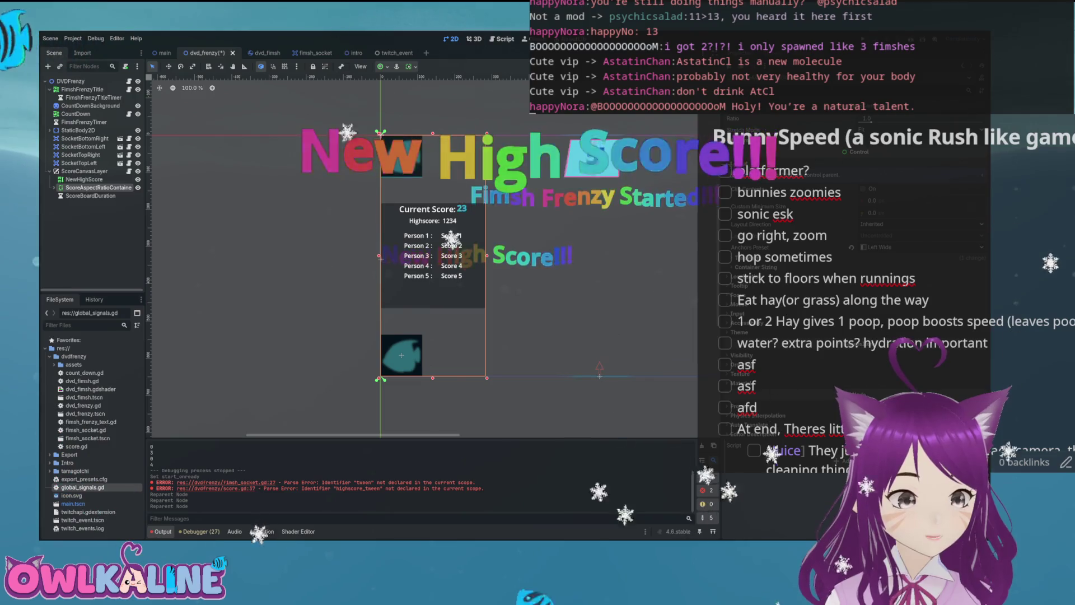
# Step: Widen the Scene dock and add a Control node under ScoreCanvasLayer
pyautogui.click(76, 196)
pyautogui.moveTo(145, 252)
pyautogui.mouseDown()
pyautogui.moveTo(199, 252)
pyautogui.moveTo(174, 252)
pyautogui.mouseUp()
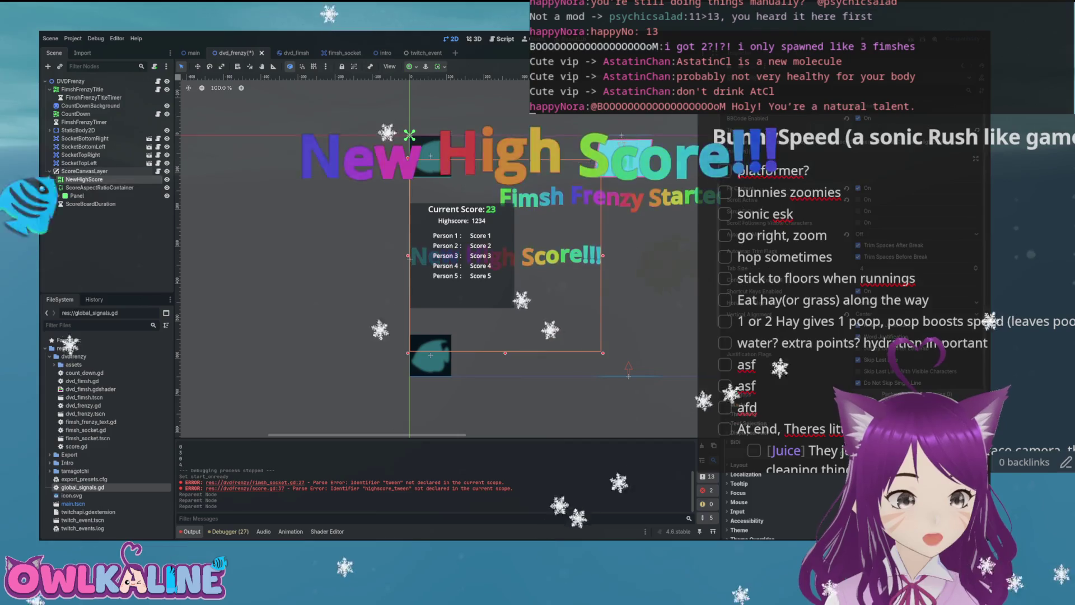
pyautogui.click(84, 171)
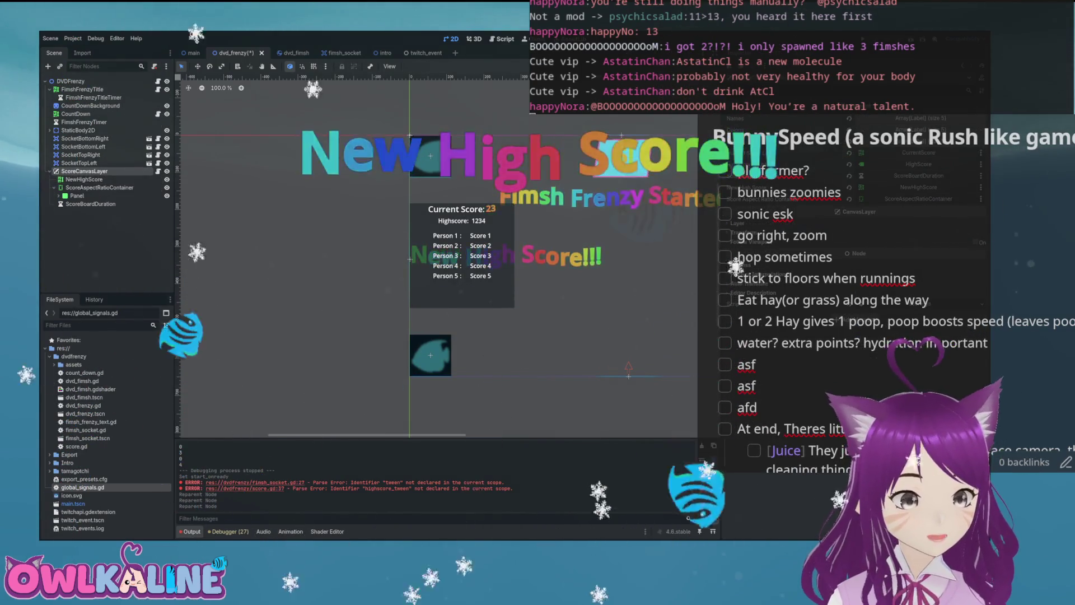
pyautogui.press('Return')
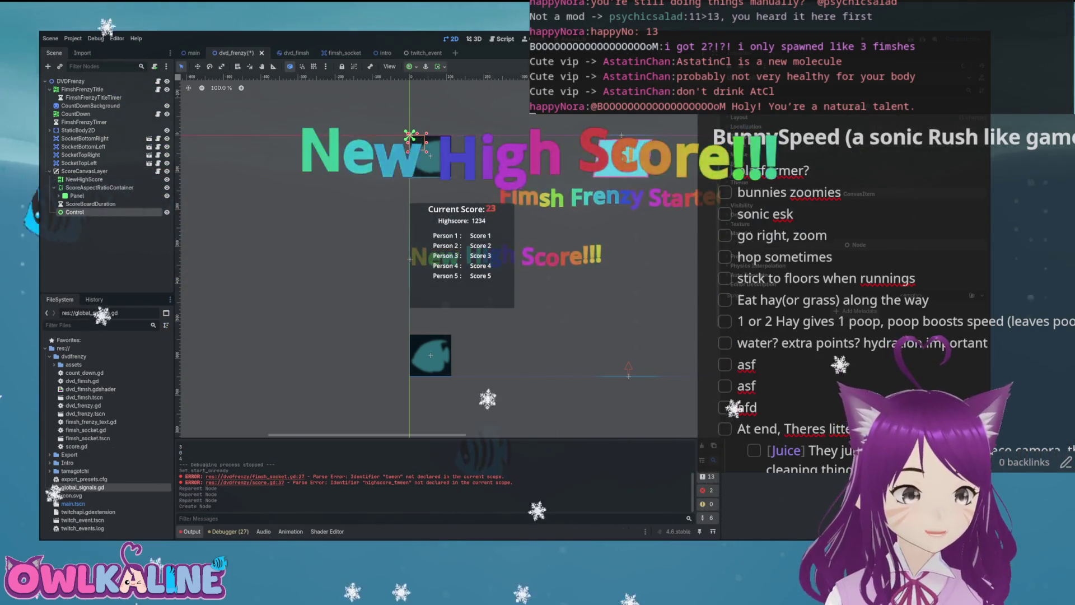
# Step: Move the Control node above NewHighScore, make it fill the viewport, and save dvd_frenzy
pyautogui.moveTo(90, 179); pyautogui.dragTo(75, 179)
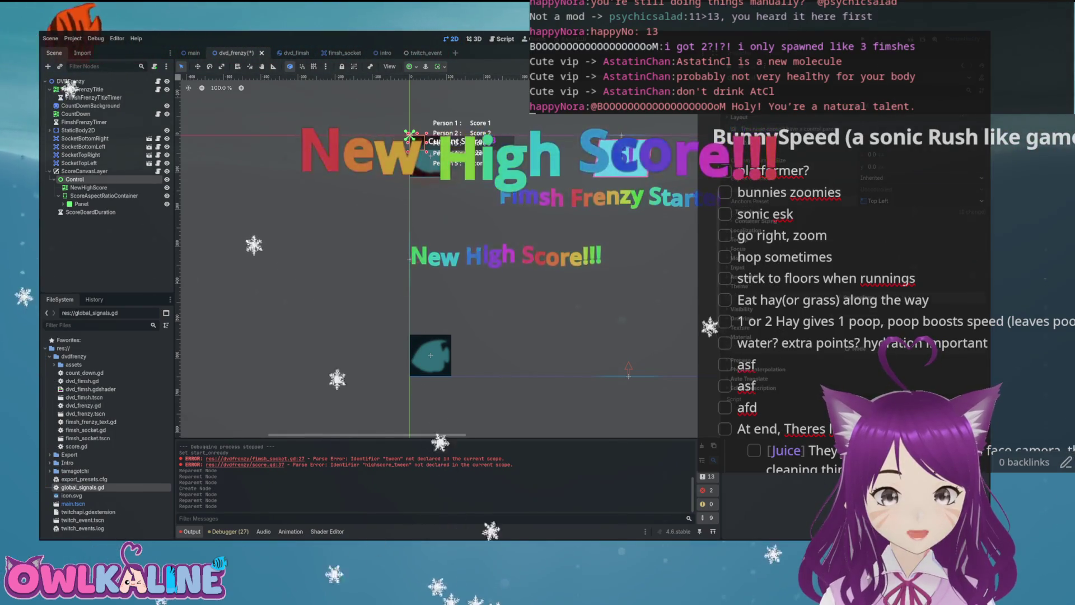
pyautogui.click(921, 200)
pyautogui.hscroll(3, 437, 252)
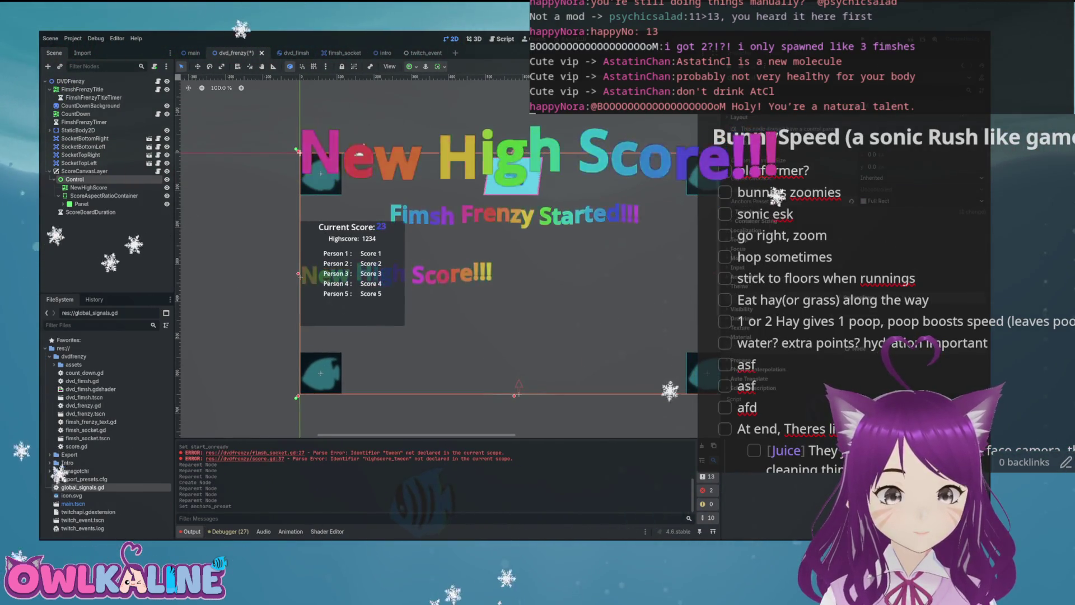
pyautogui.hscroll(1, 437, 252)
pyautogui.hotkey('ctrl', 's')
# Step: Set NewHighScore's Layout Mode to Anchors and settle on the Center preset after Full Rect and Top Wide
pyautogui.click(89, 187)
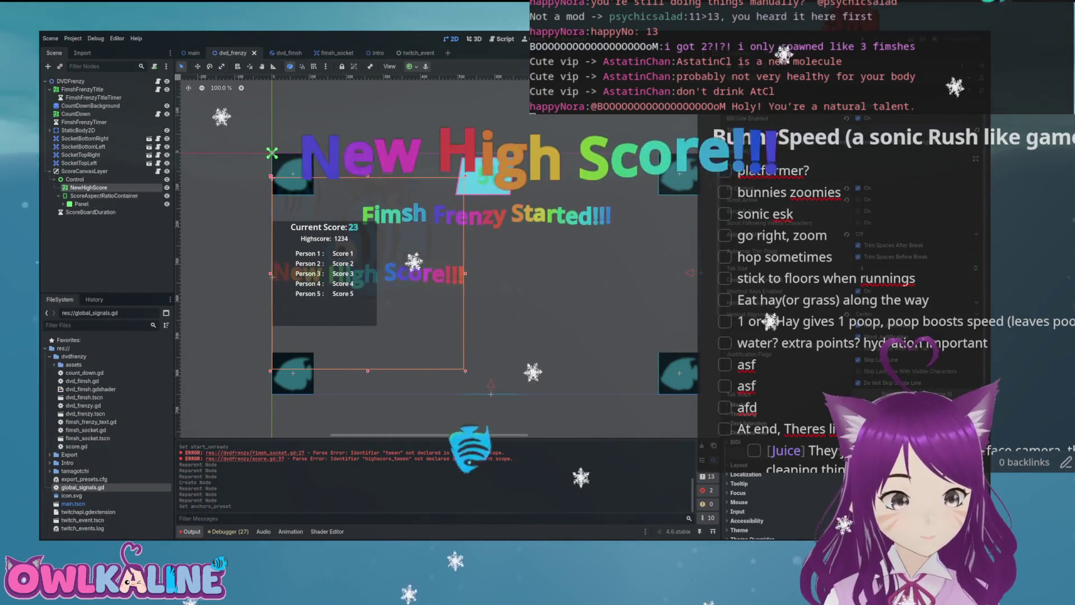
pyautogui.scroll(-5, 851, 325)
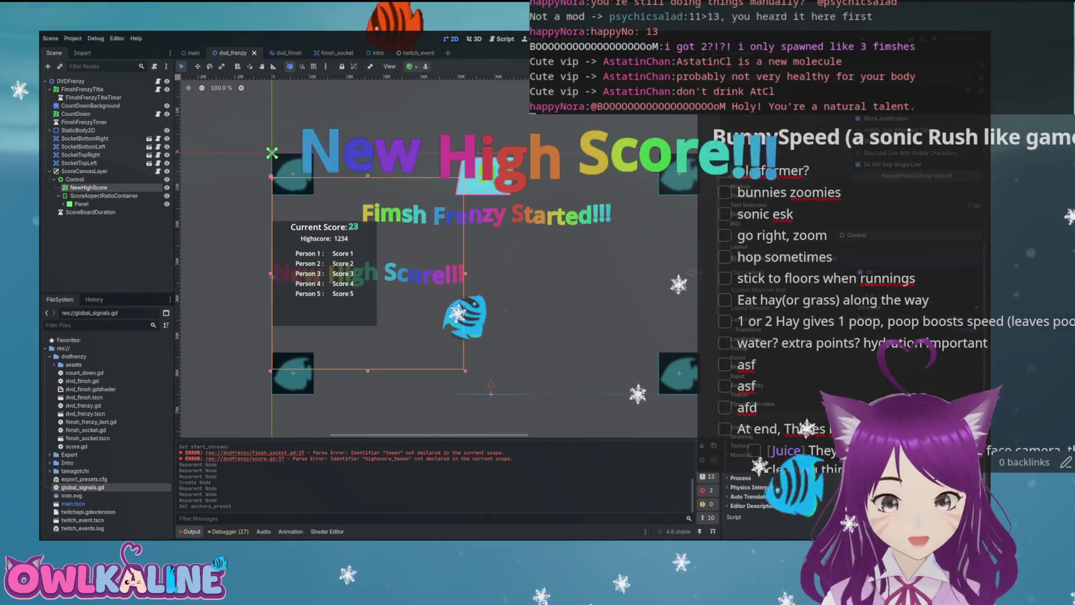
pyautogui.click(919, 319)
pyautogui.click(918, 343)
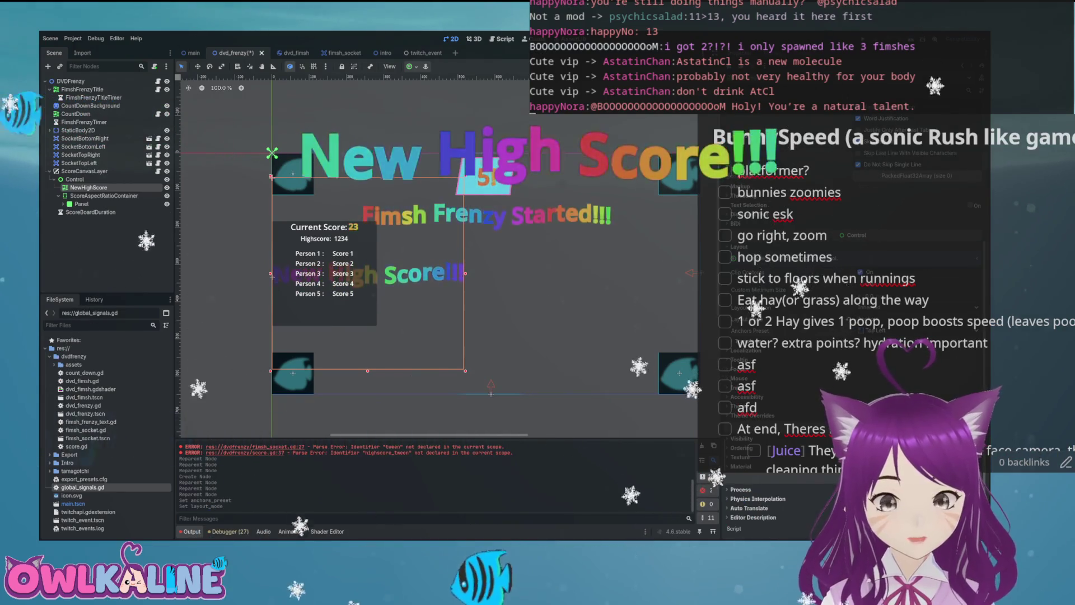
pyautogui.click(918, 331)
pyautogui.click(918, 504)
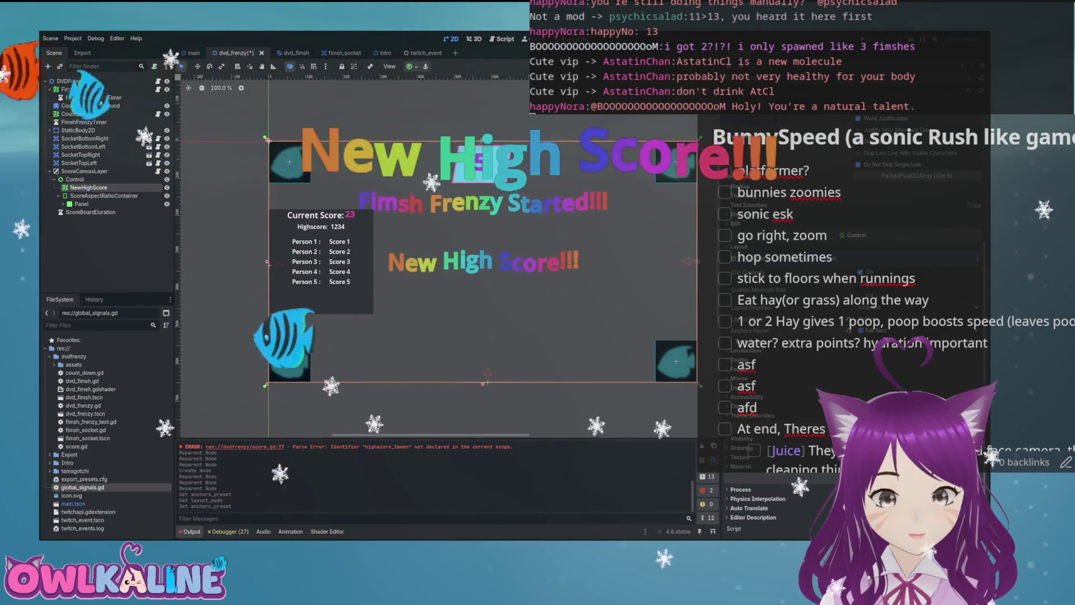
pyautogui.click(918, 331)
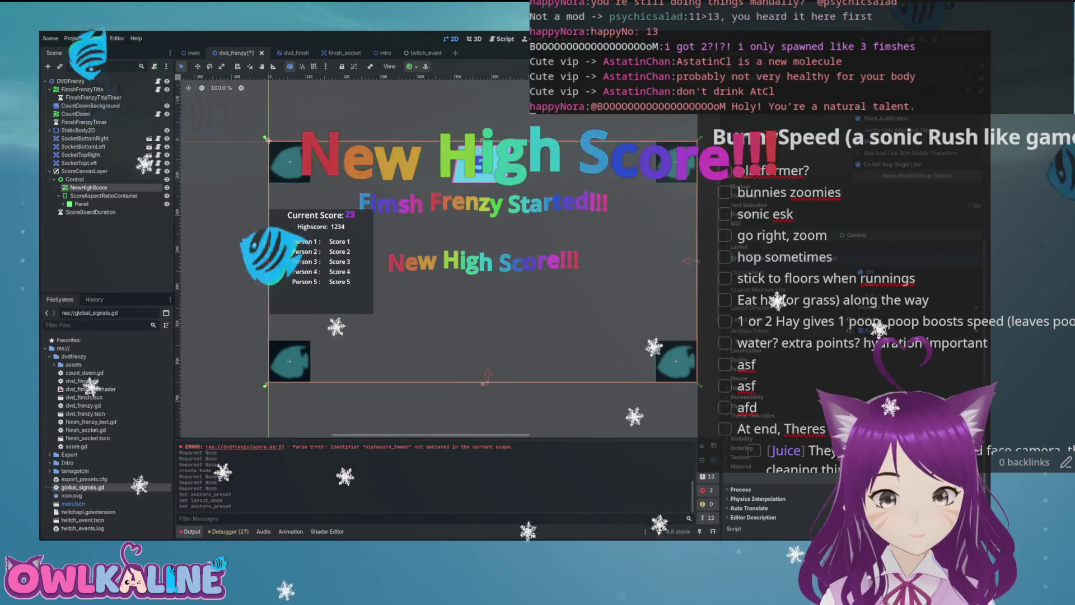
pyautogui.click(919, 459)
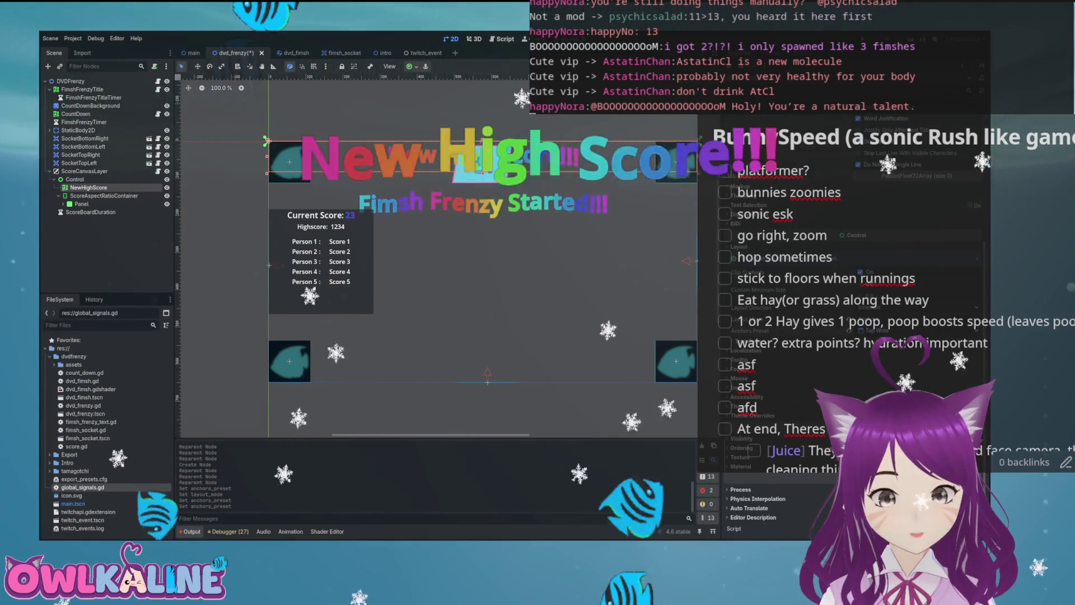
pyautogui.click(918, 330)
pyautogui.click(919, 437)
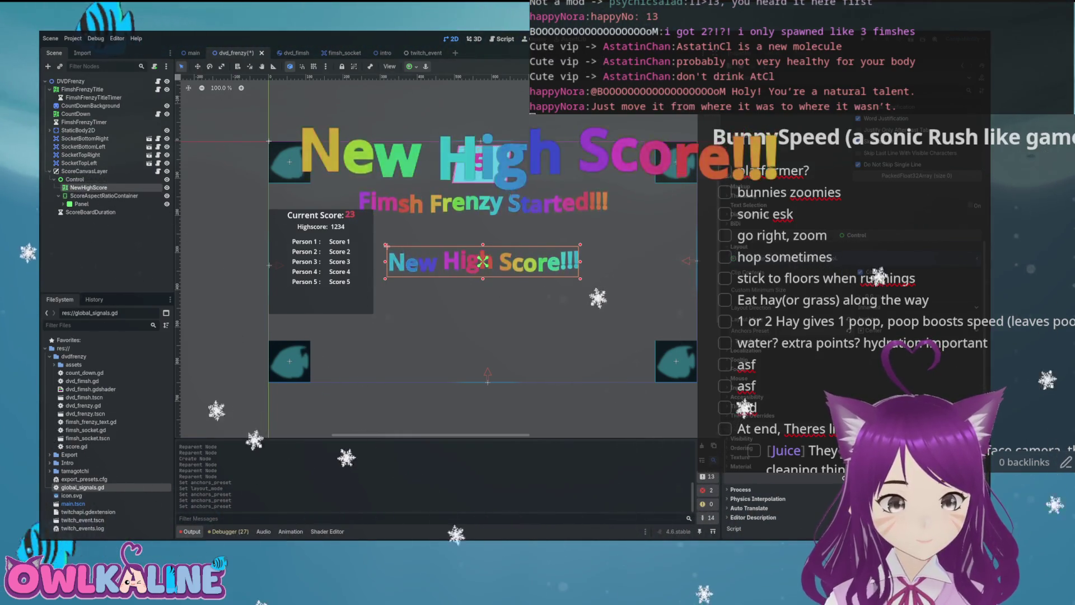
# Step: Move the NewHighScore label up over the Fimsh Frenzy Started!!! text and save
pyautogui.moveTo(482, 262); pyautogui.dragTo(485, 222)
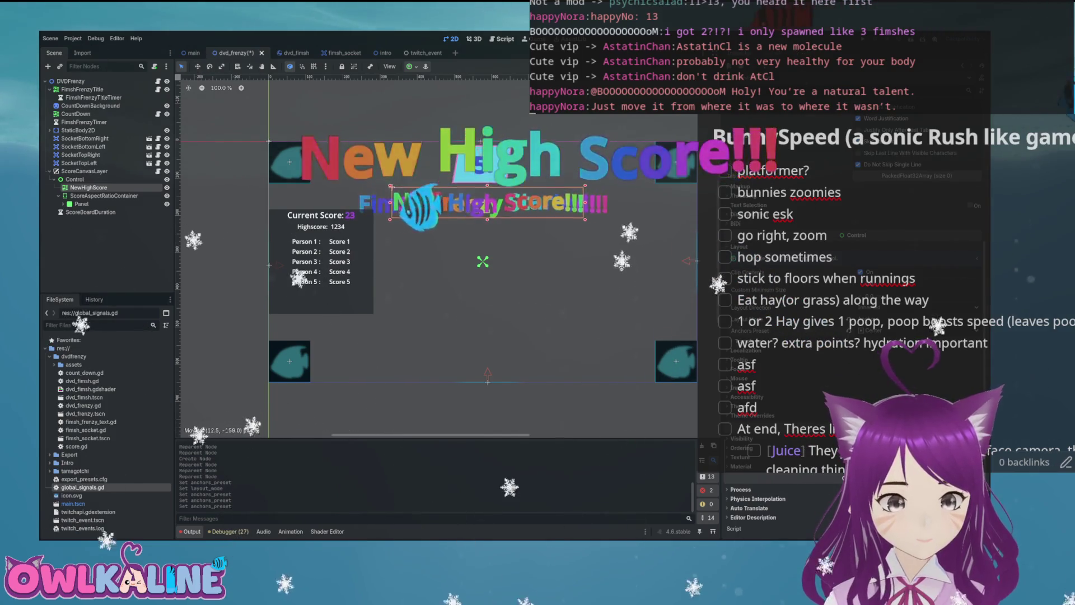
pyautogui.moveTo(483, 262); pyautogui.dragTo(483, 262)
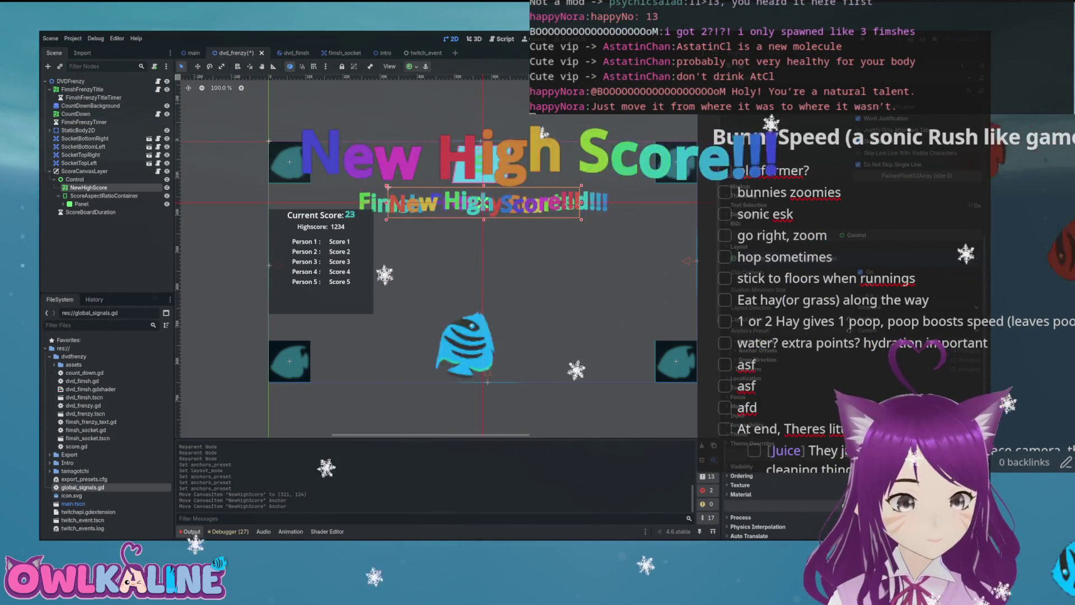
pyautogui.hotkey('ctrl', 's')
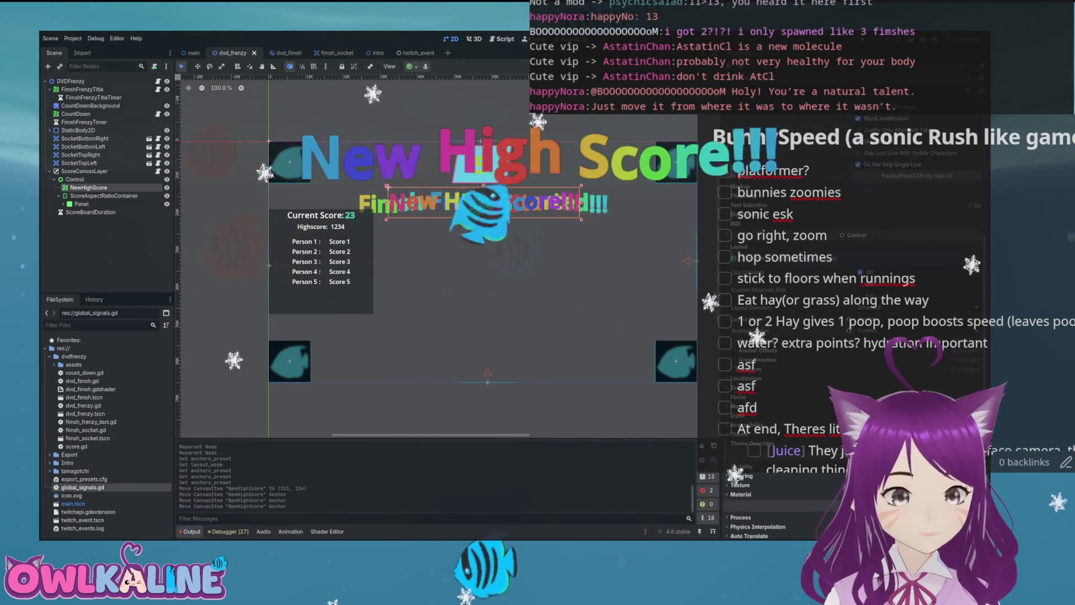
# Step: Rename the Control node to HighScoreContainer
pyautogui.click(103, 195)
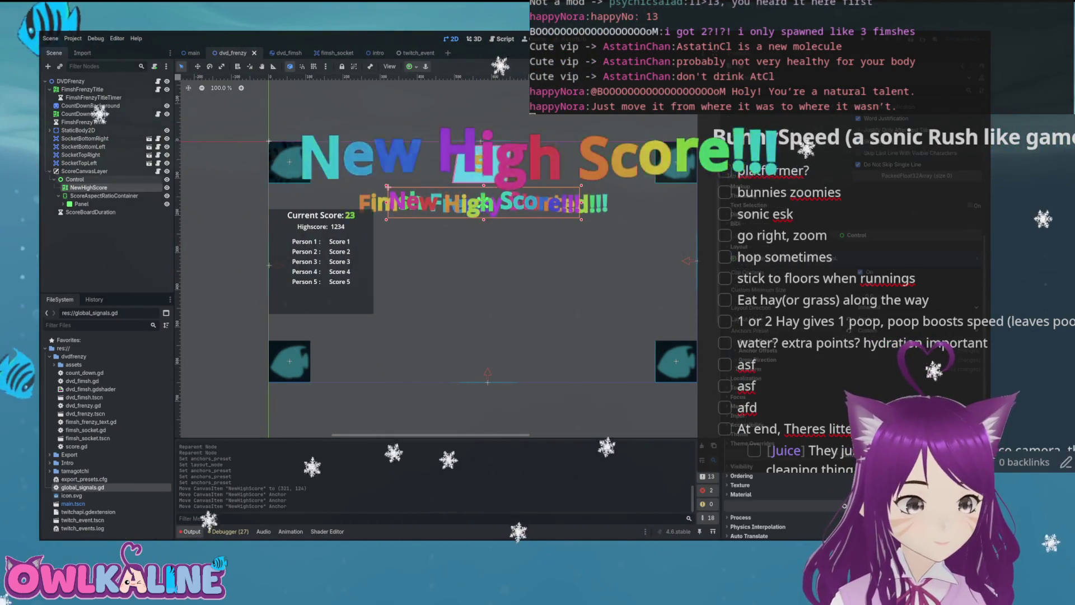
pyautogui.click(84, 171)
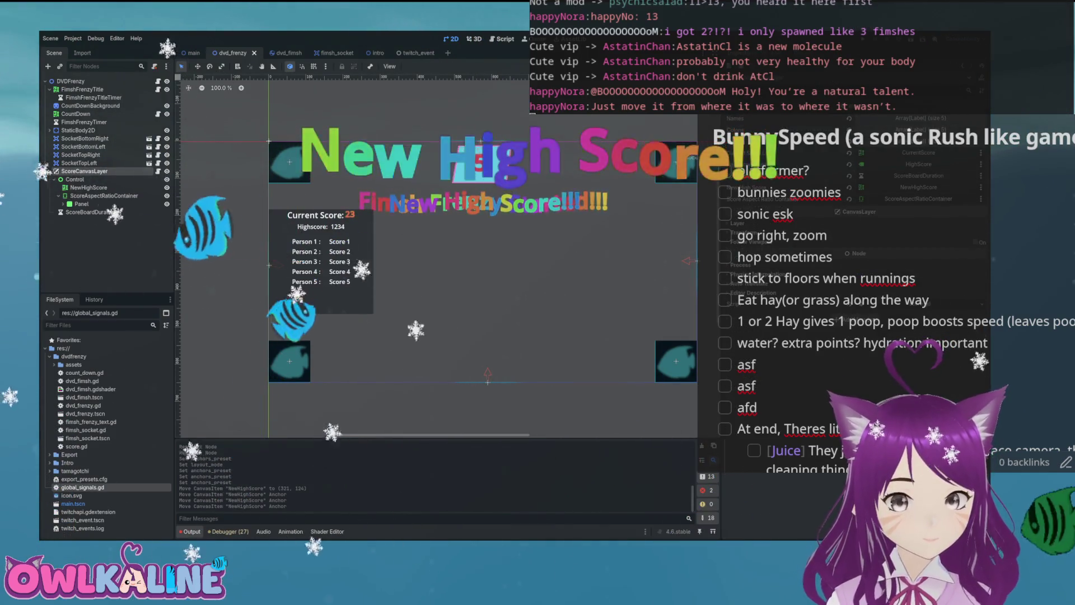
pyautogui.click(75, 179)
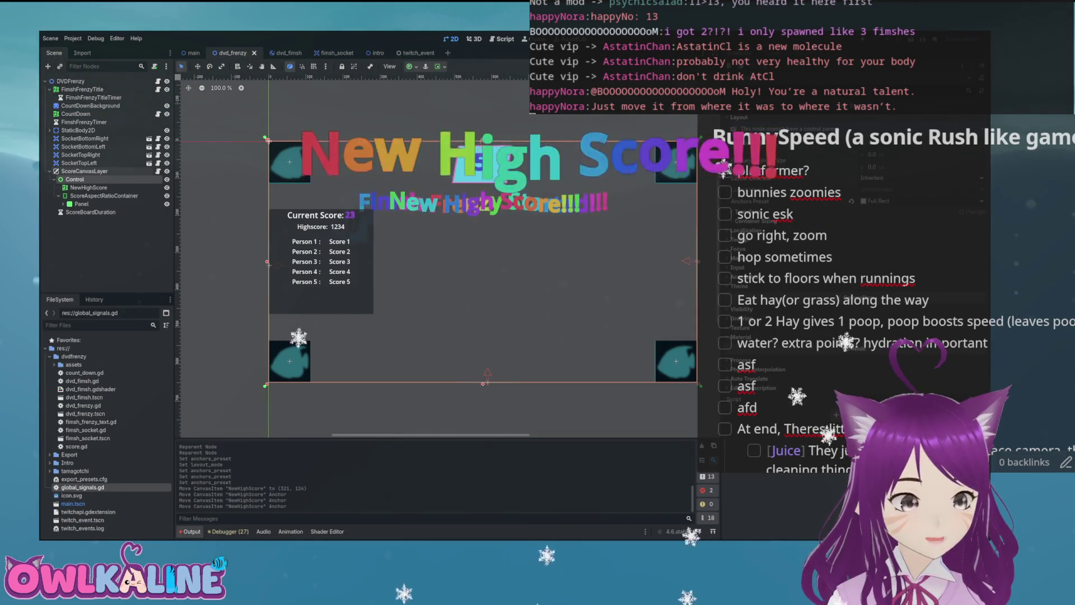
pyautogui.press('F2')
pyautogui.write('HighScoreContainer')
pyautogui.press('Return')
pyautogui.moveTo(90, 179); pyautogui.dragTo(164, 186)
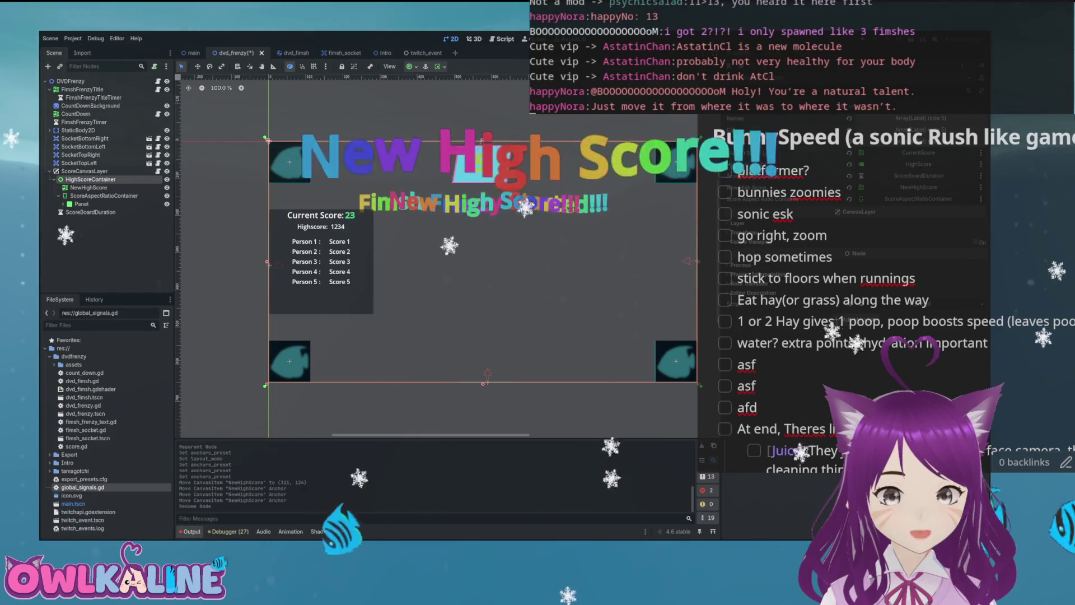
pyautogui.hotkey('ctrl', 'F3')
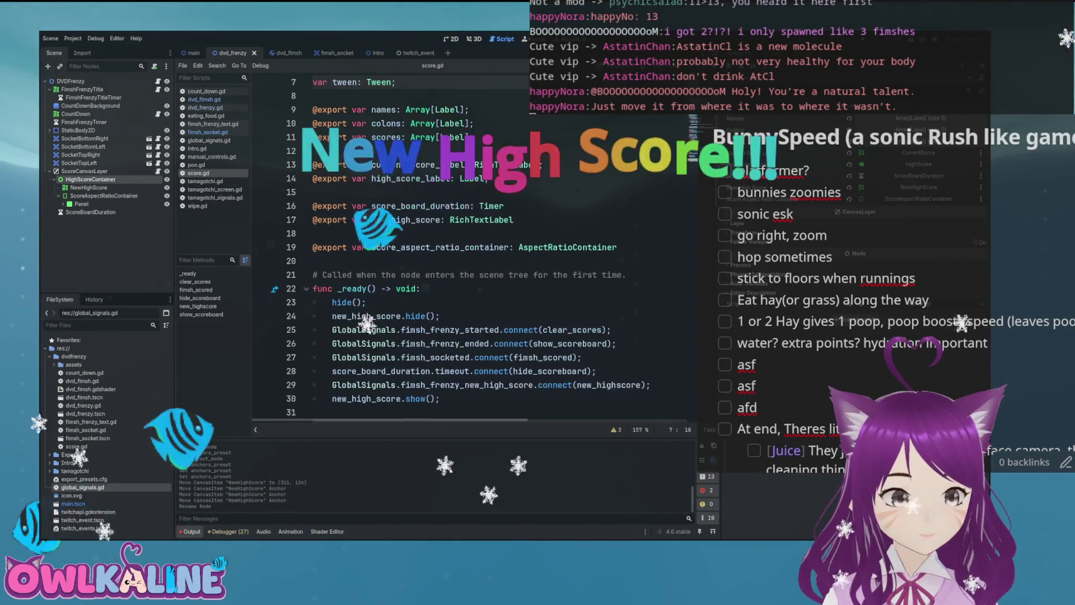
# Step: Type score_aspect_ratio_container's export as Control, save score.gd, and return to the 2D view
pyautogui.write('ntrol')
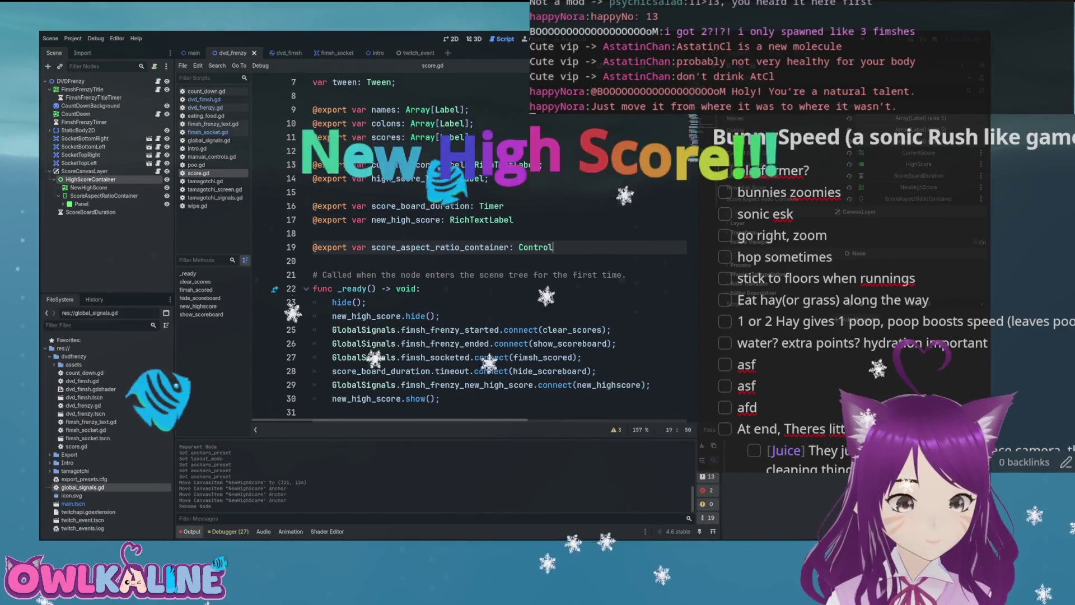
pyautogui.press('Return')
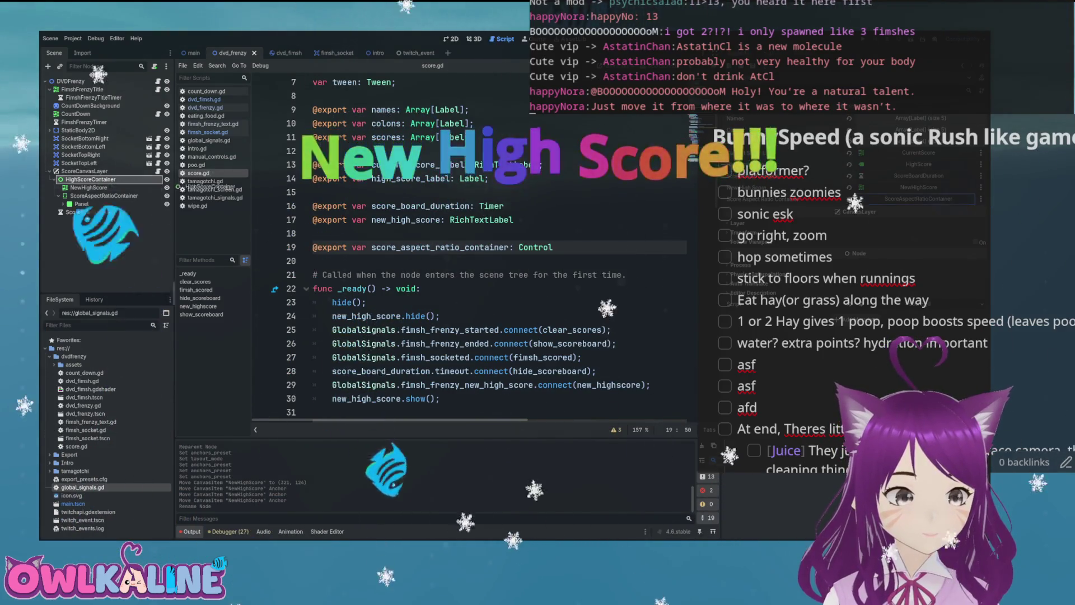
pyautogui.hotkey('ctrl', 's')
pyautogui.click(336, 192)
pyautogui.click(508, 247)
pyautogui.scroll(-15, 471, 247)
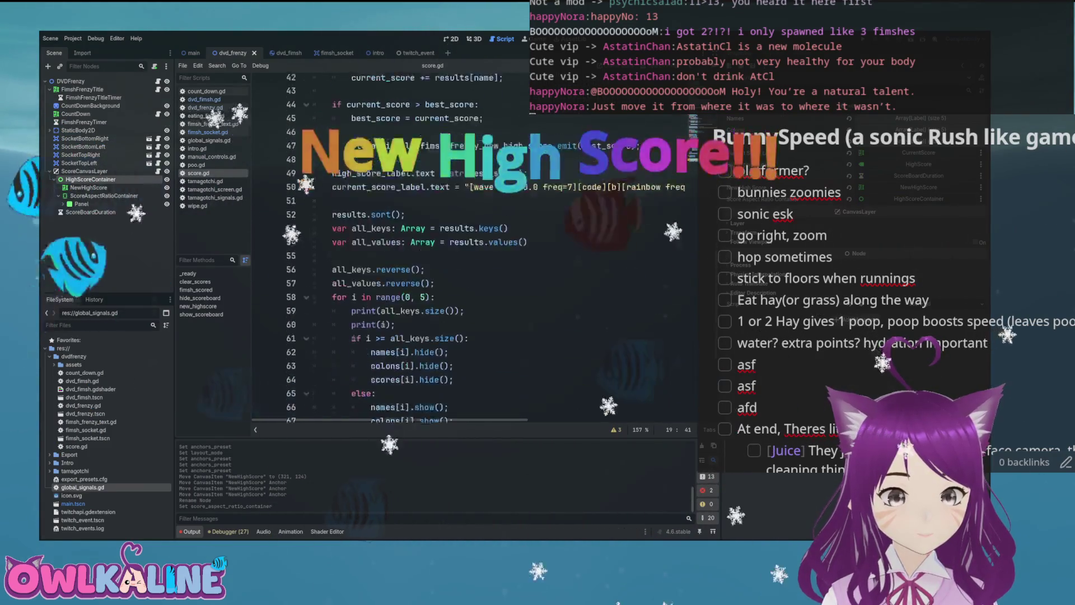
pyautogui.scroll(10, 470, 246)
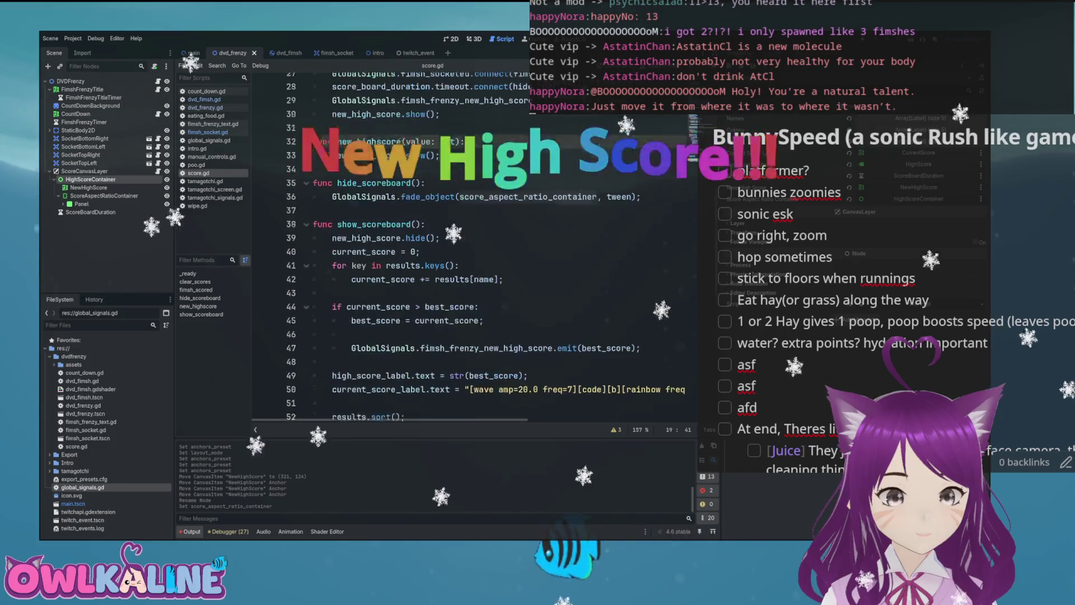
pyautogui.scroll(2, 471, 247)
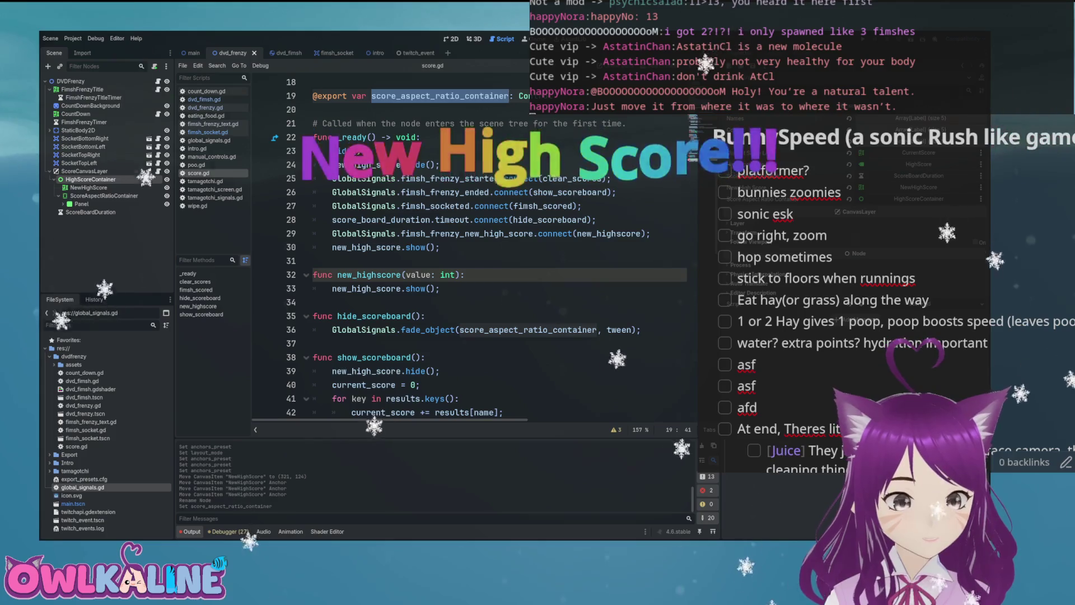
pyautogui.click(448, 137)
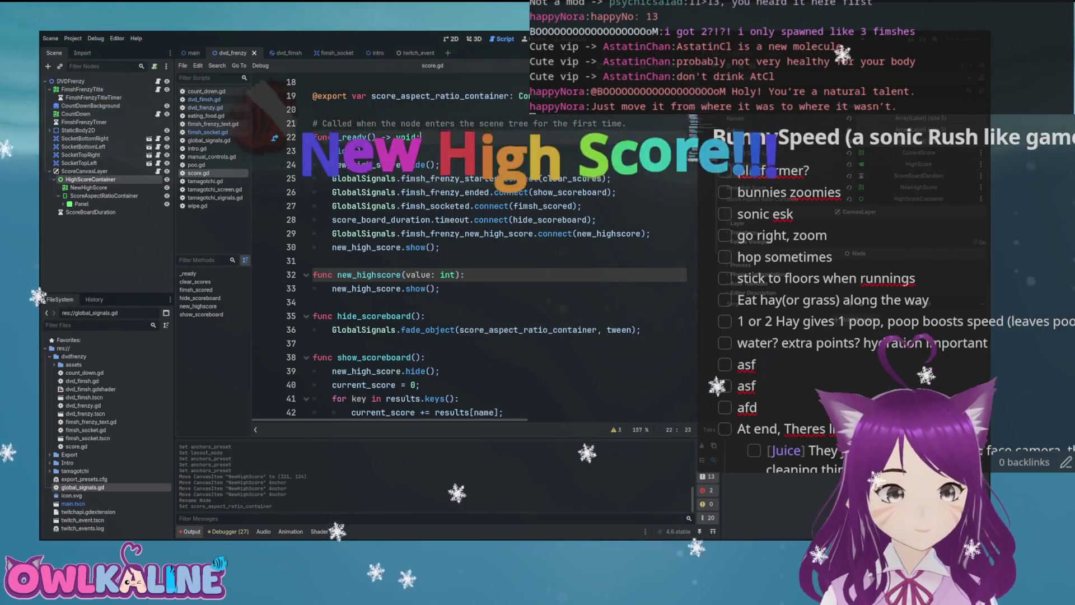
pyautogui.hotkey('ctrl', 'F1')
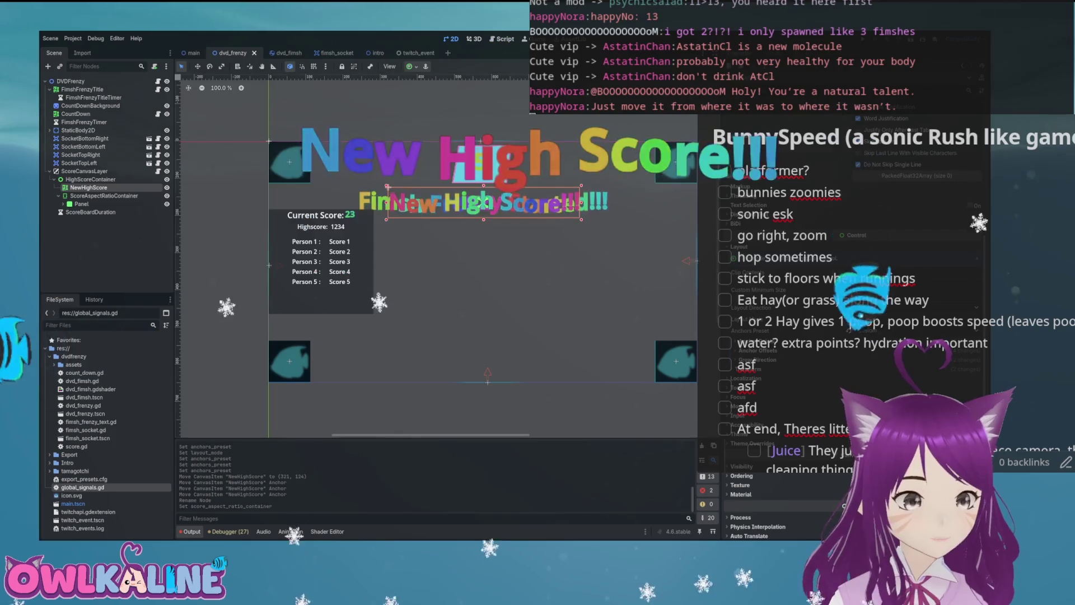
# Step: Select HighScoreContainer and apply the Full Rect anchor preset
pyautogui.click(104, 195)
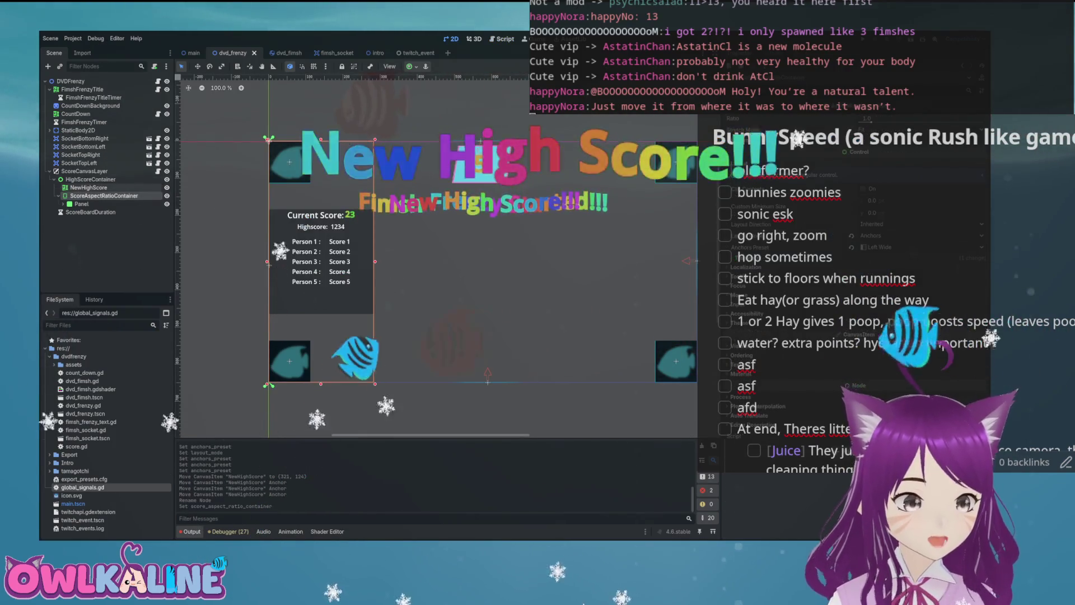
pyautogui.click(54, 179)
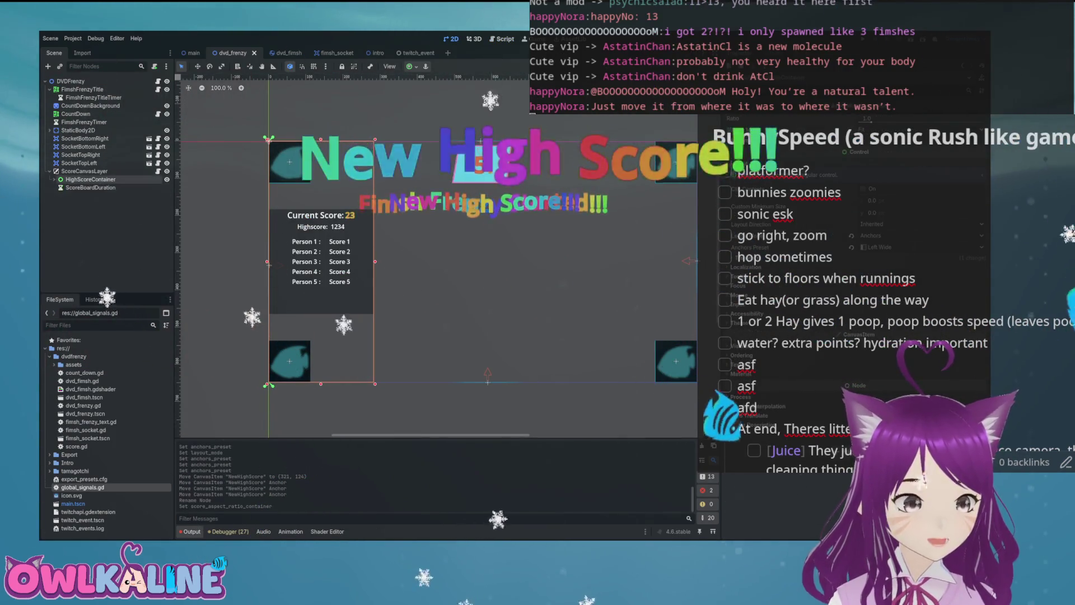
pyautogui.click(873, 201)
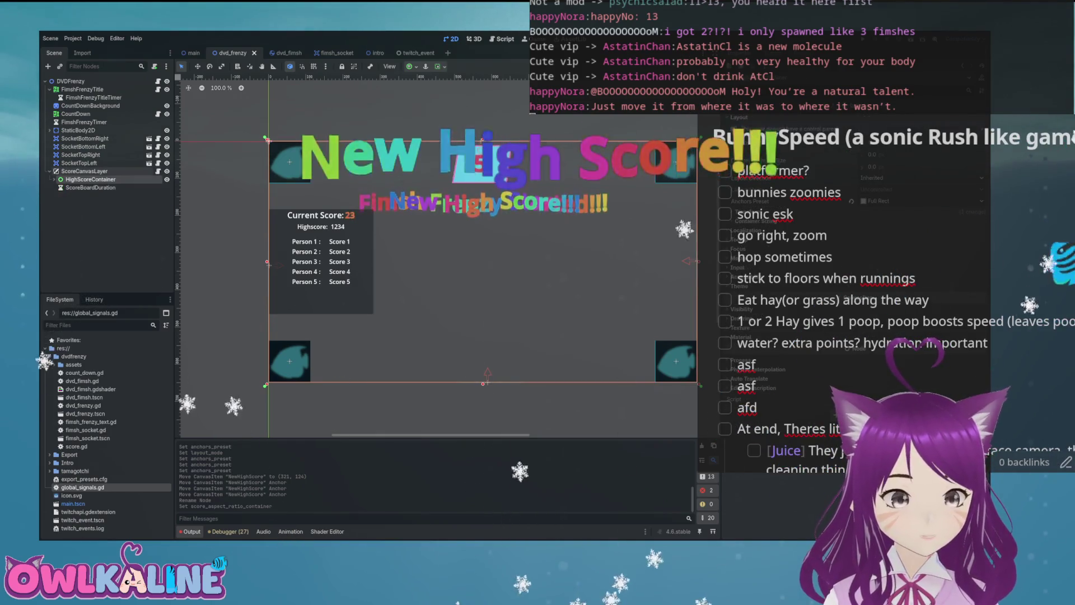
pyautogui.click(54, 179)
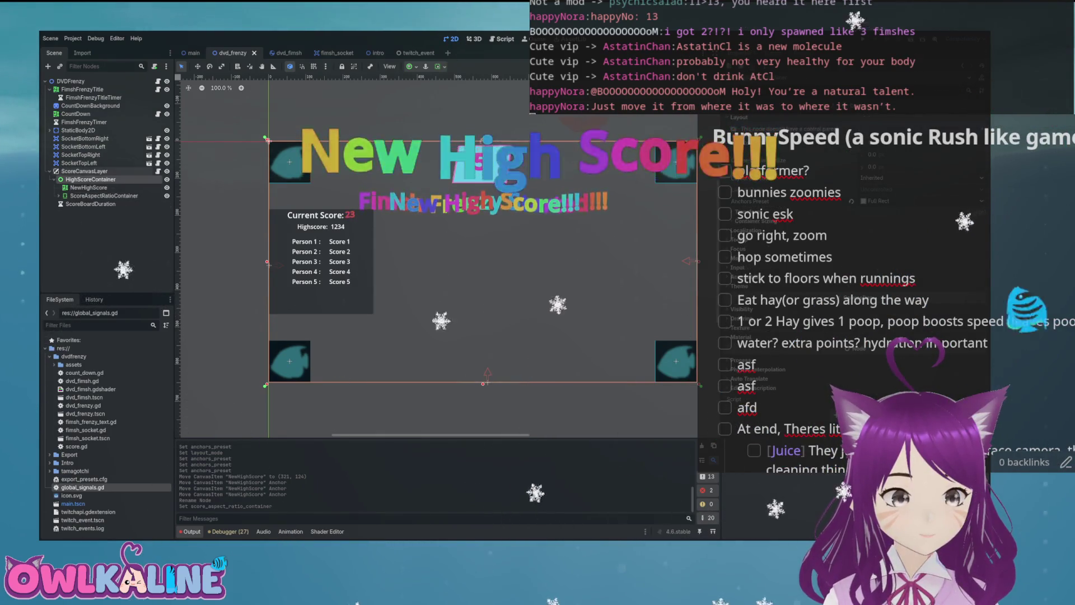
pyautogui.press('Left')
pyautogui.press('Left')
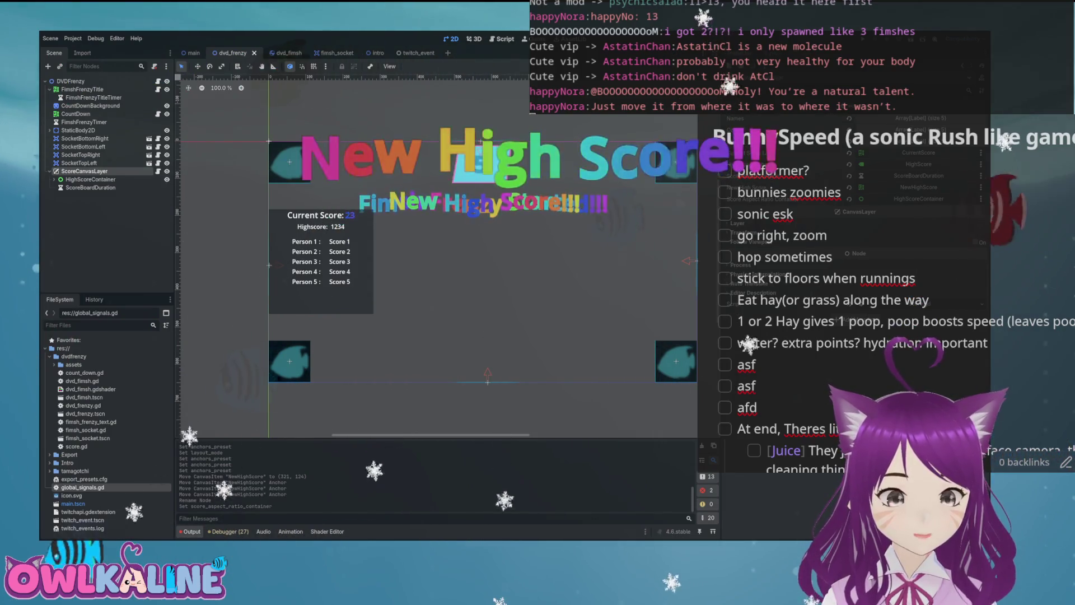
pyautogui.hotkey('ctrl', 'F3')
pyautogui.scroll(-15, 470, 247)
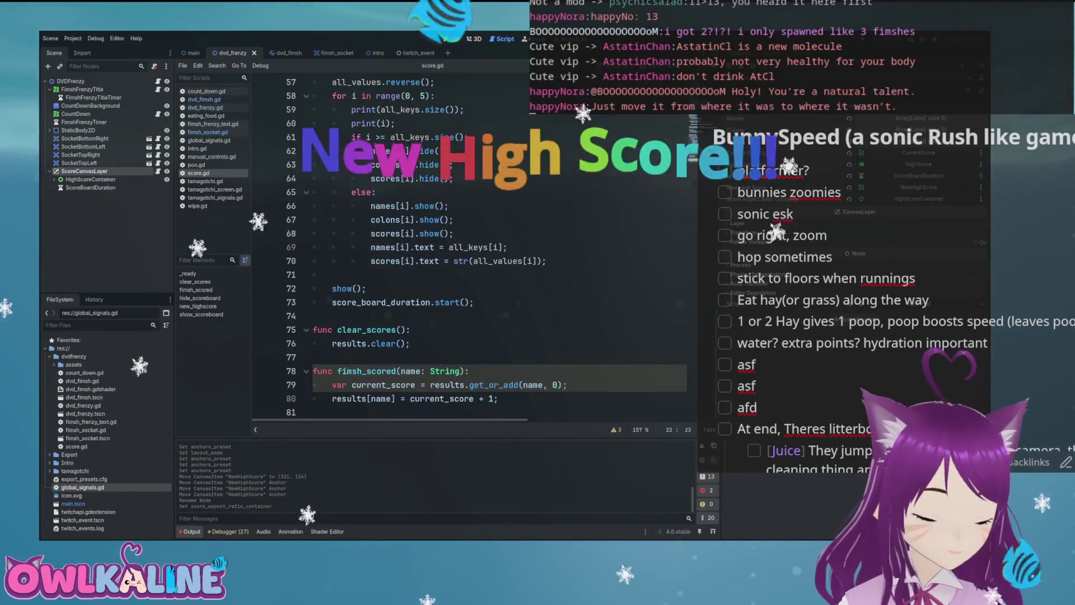
pyautogui.scroll(1, 470, 247)
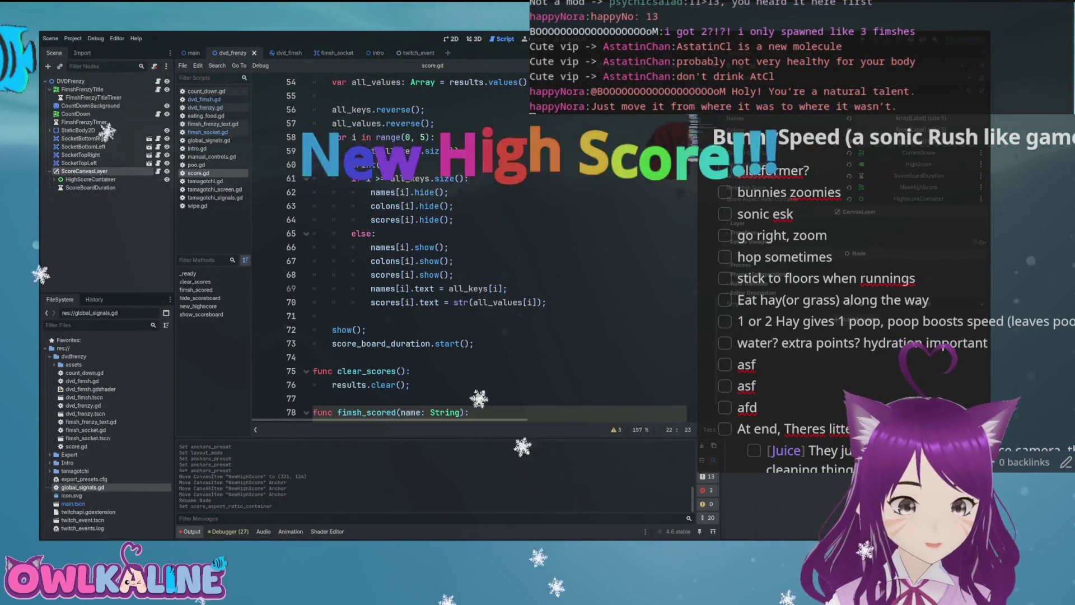
pyautogui.scroll(1, 420, 246)
pyautogui.scroll(1, 476, 246)
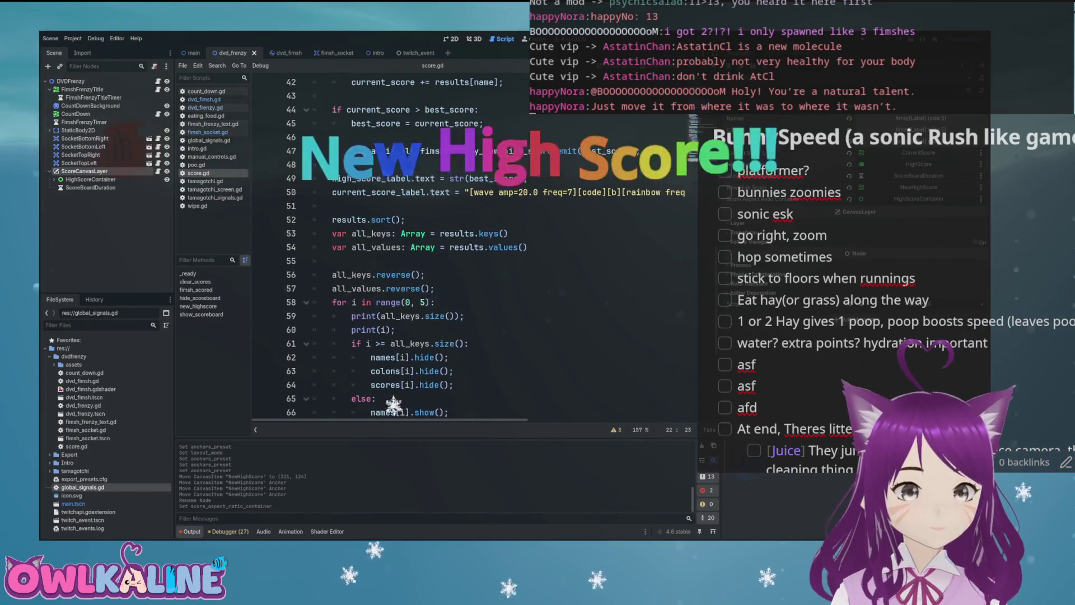
pyautogui.scroll(1, 476, 246)
pyautogui.click(406, 261)
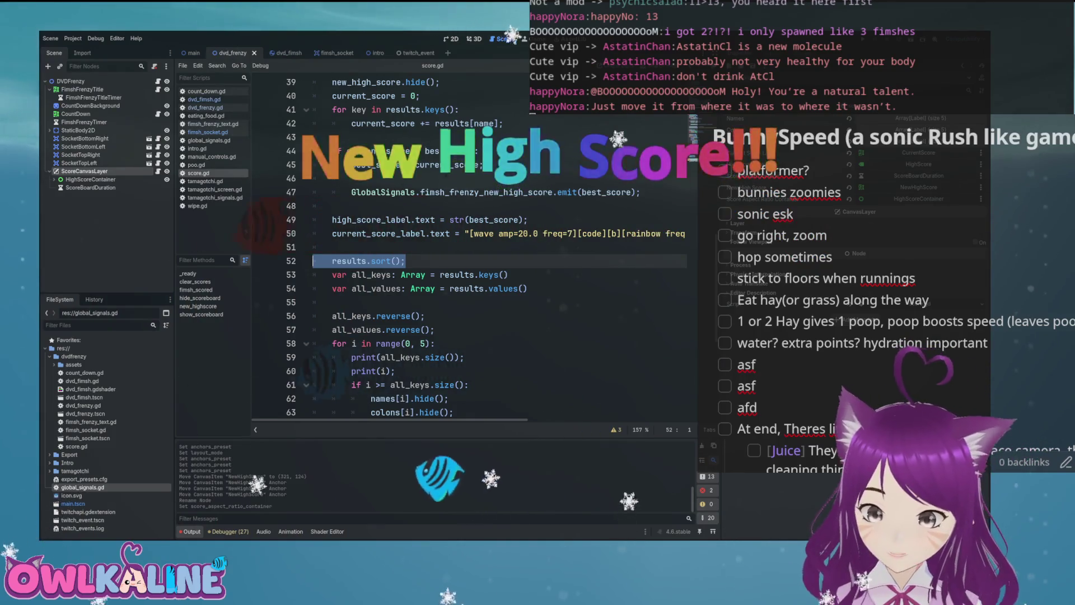
pyautogui.moveTo(508, 274)
pyautogui.mouseDown()
pyautogui.moveTo(352, 275)
pyautogui.moveTo(362, 288)
pyautogui.mouseUp()
pyautogui.scroll(-2, 426, 246)
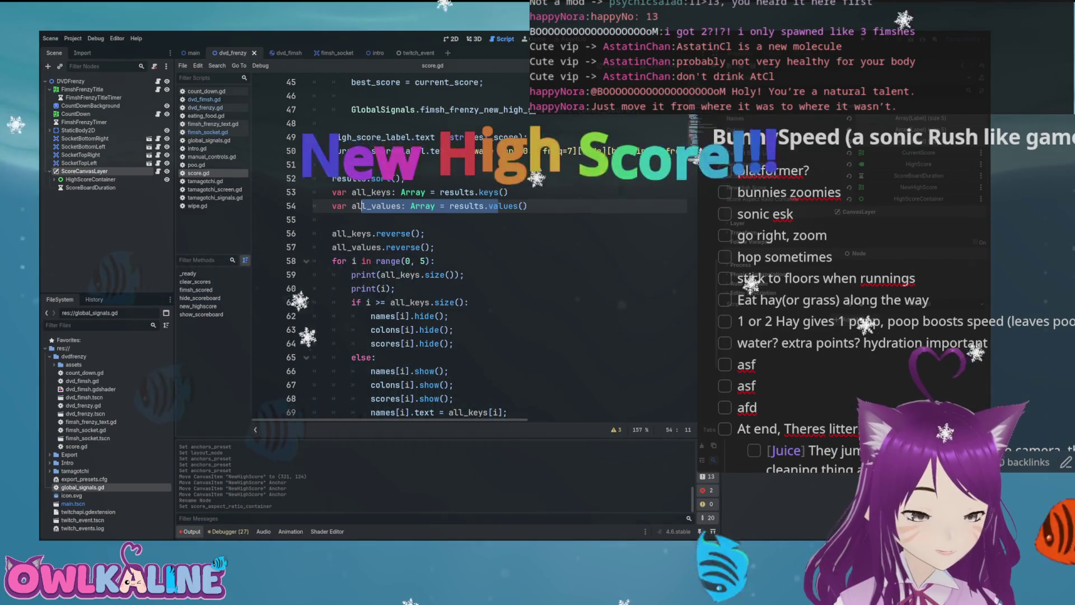
pyautogui.doubleClick(352, 233)
pyautogui.doubleClick(354, 247)
pyautogui.scroll(-2, 426, 246)
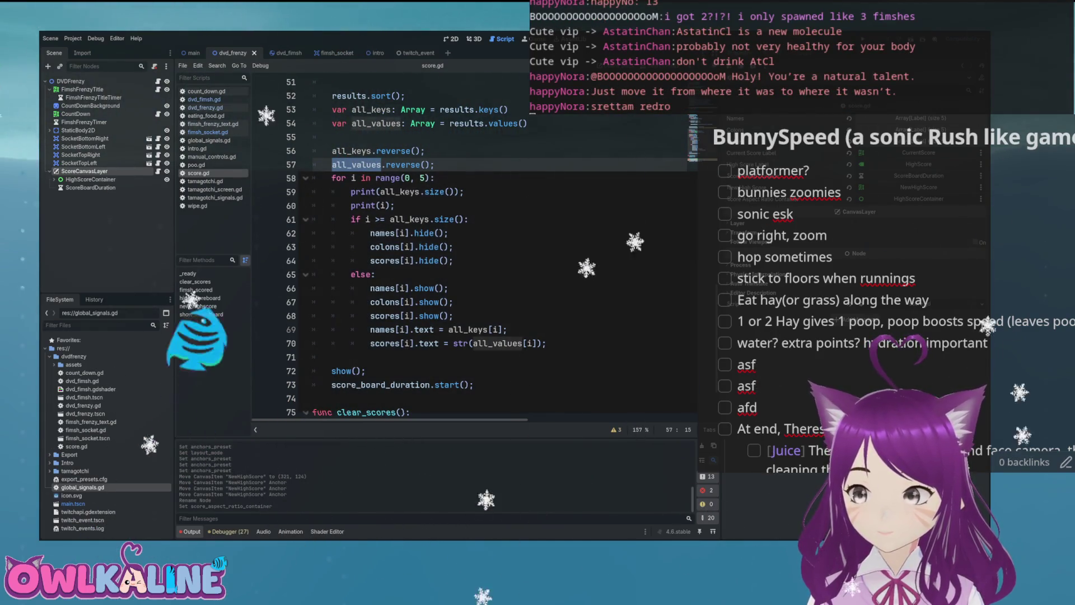
pyautogui.click(485, 230)
pyautogui.scroll(-1, 492, 232)
pyautogui.click(503, 236)
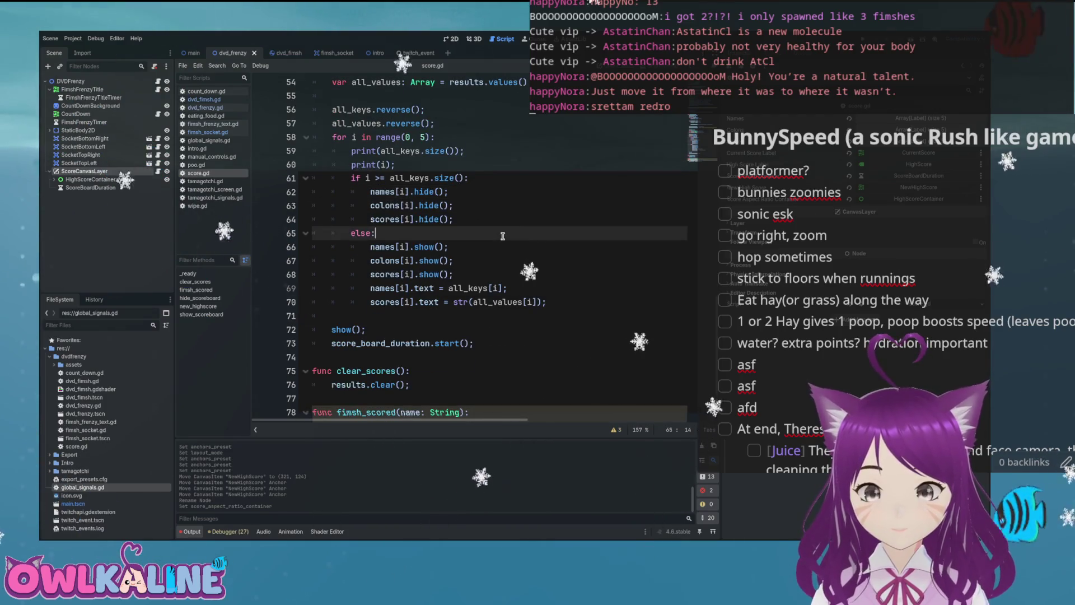
# Step: Open a new indented line after scores[i].show() in the display loop
pyautogui.click(484, 277)
pyautogui.press('Return')
pyautogui.write('pri')
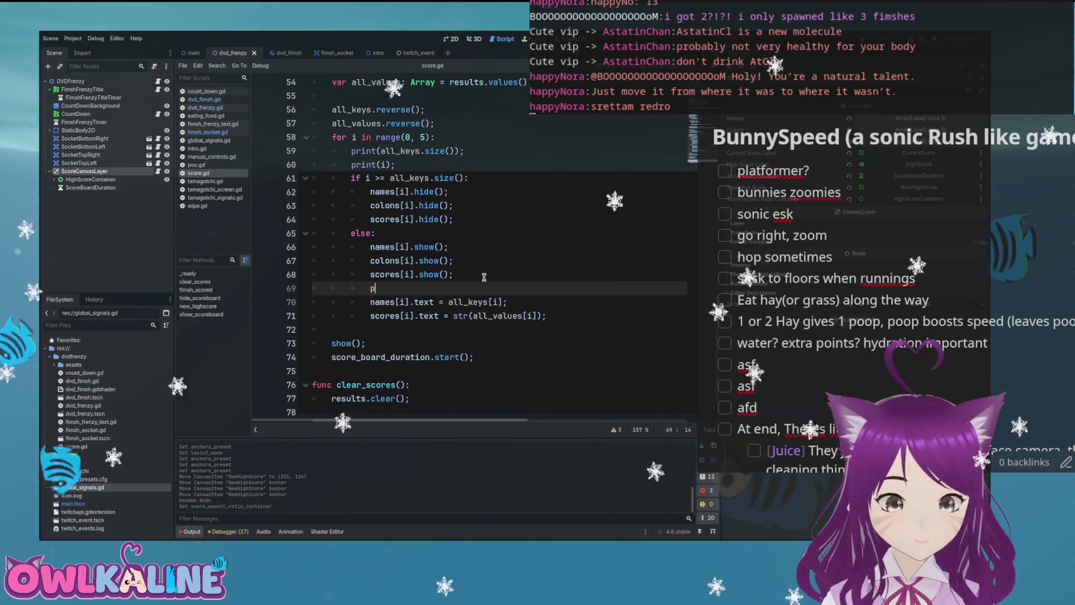
pyautogui.press('BackSpace')
pyautogui.press('BackSpace')
pyautogui.press('BackSpace')
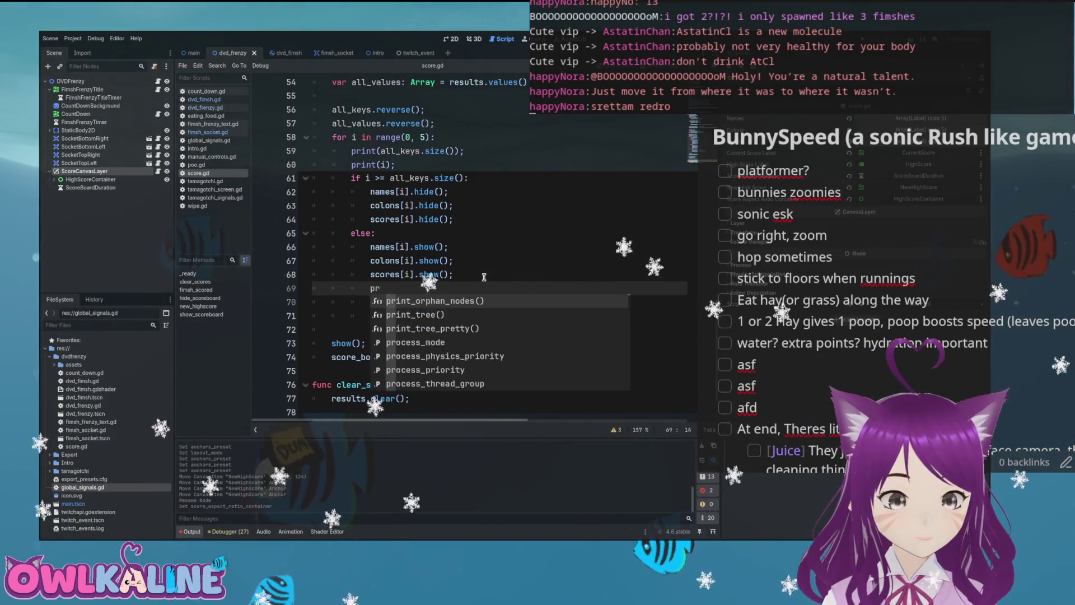
pyautogui.press('Tab')
pyautogui.press('Tab')
pyautogui.press('Tab')
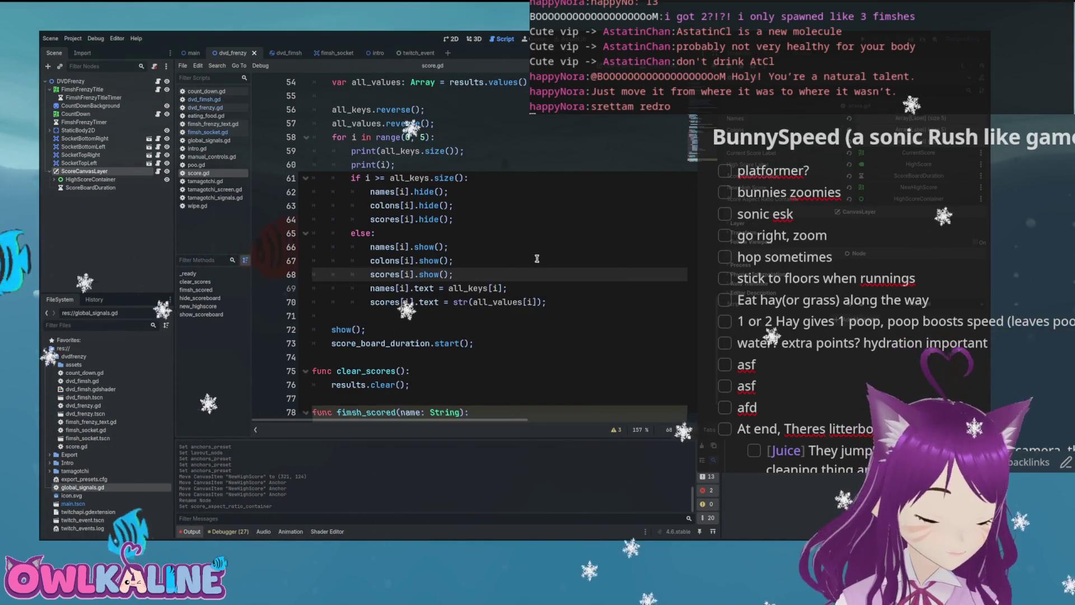
# Step: Add print(str(i), ": ", names[i], " - ", scores[i]);, save, and open dvd_frenzy.gd
pyautogui.write('print();')
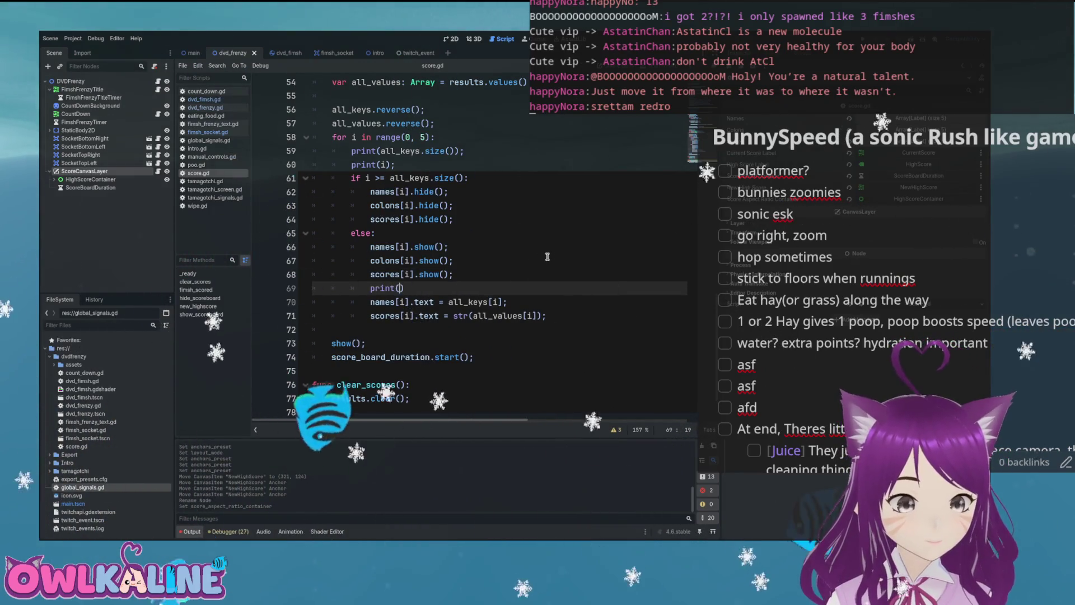
pyautogui.press('Left')
pyautogui.press('Left')
pyautogui.write('i"')
pyautogui.press('Left')
pyautogui.press('BackSpace')
pyautogui.write('str()')
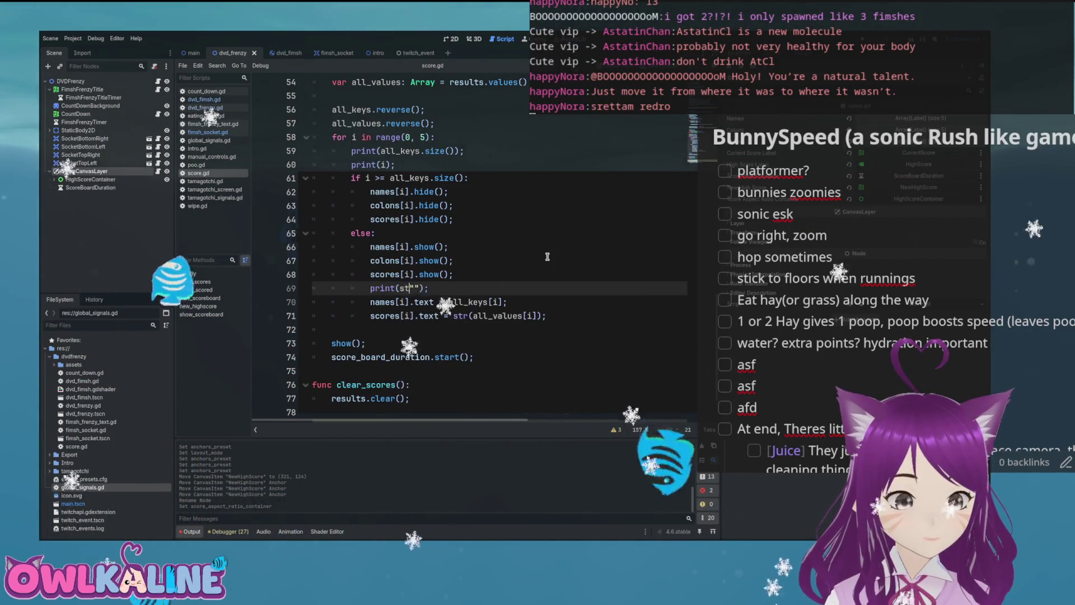
pyautogui.write('i), ')
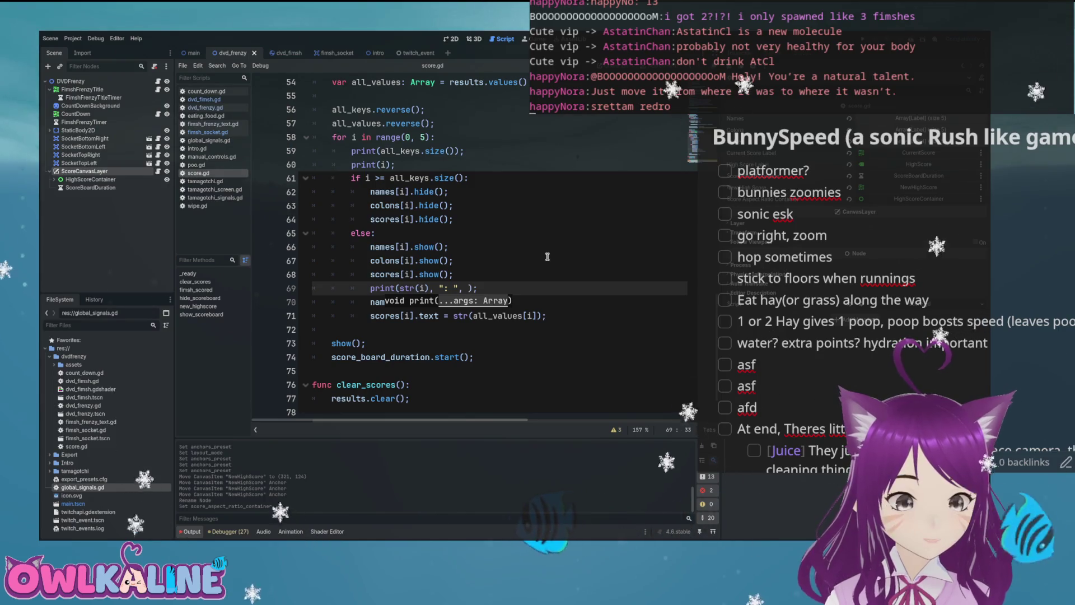
pyautogui.write('i], ')
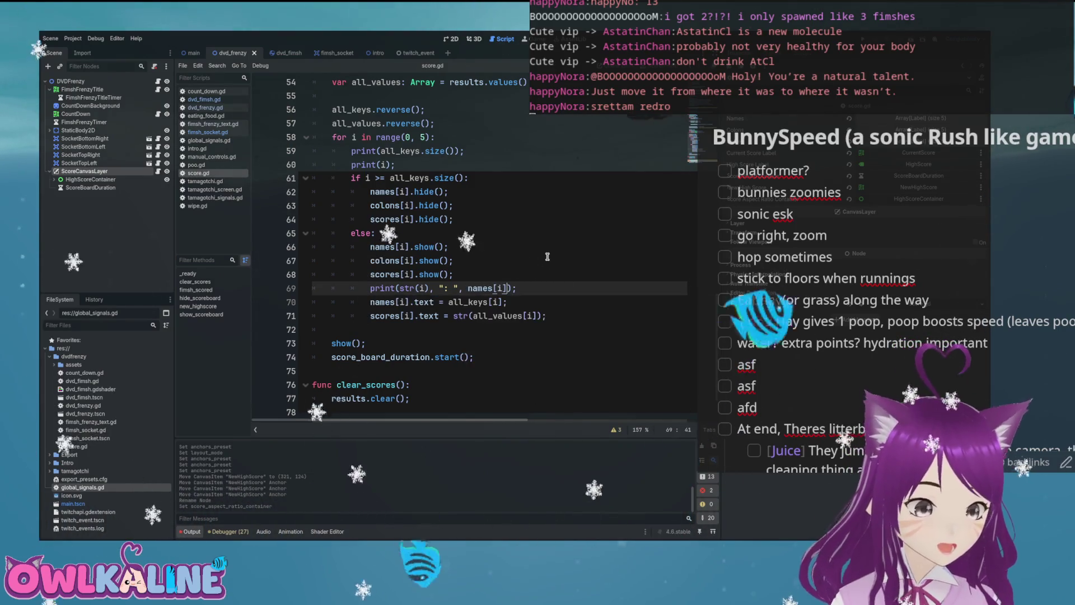
pyautogui.write('"')
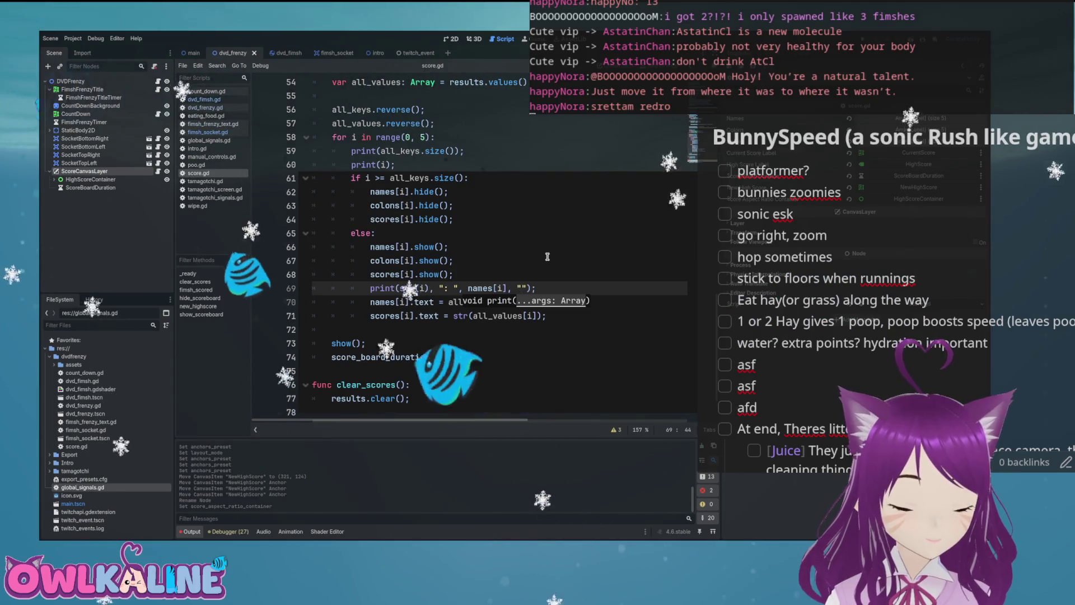
pyautogui.write('- ", scores')
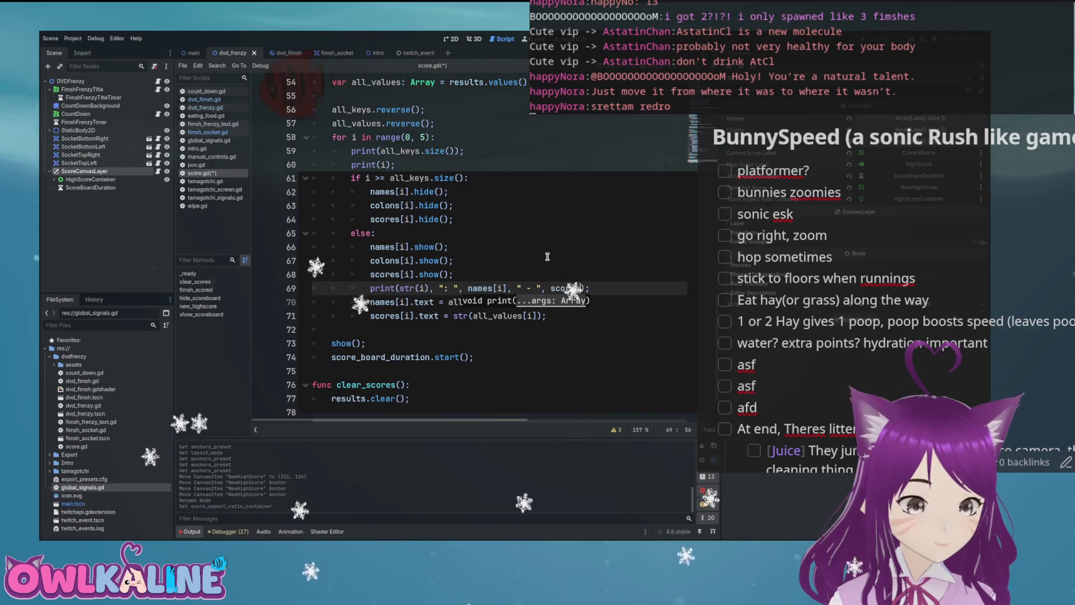
pyautogui.write('i')
pyautogui.hotkey('ctrl', 's')
pyautogui.press('Up')
pyautogui.press('Up')
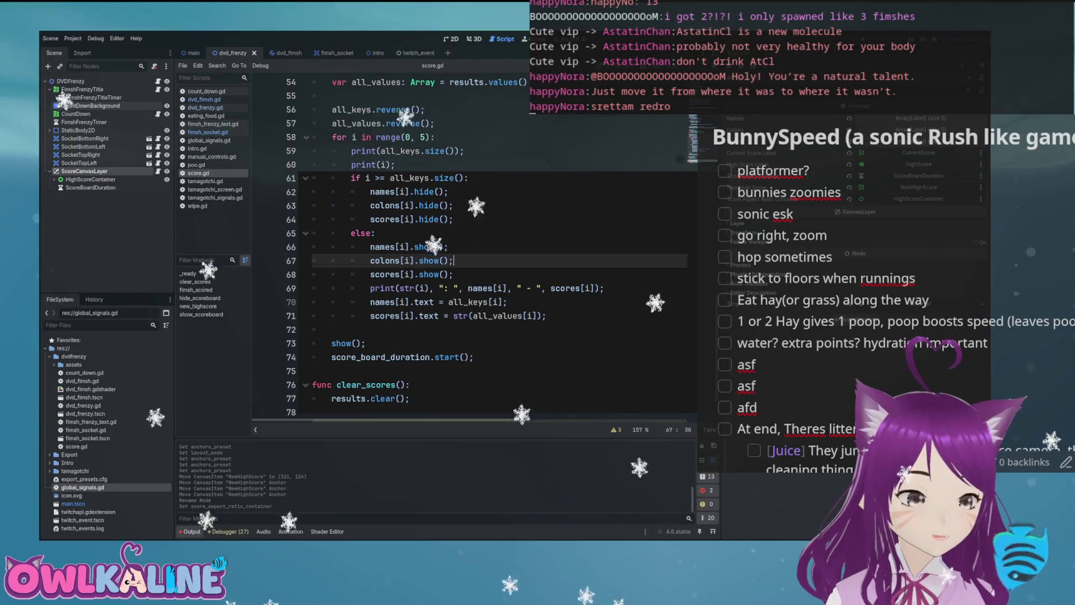
pyautogui.click(205, 107)
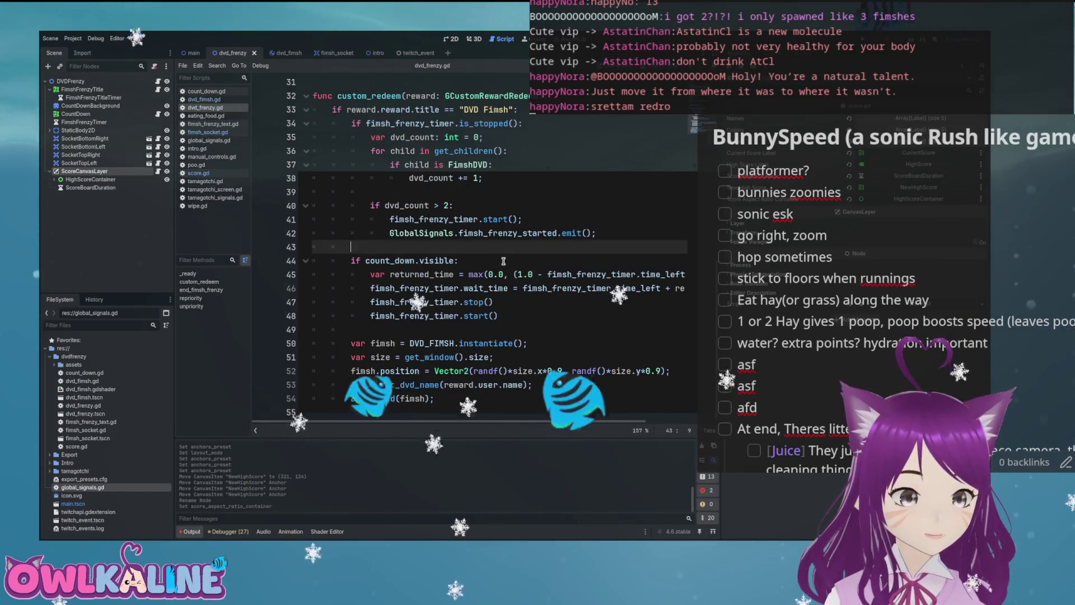
# Step: Change line 45's multiplier from 8.0 to 5.0, check both Fimsh Frenzy timers, and run the game
pyautogui.hscroll(3, 668, 281)
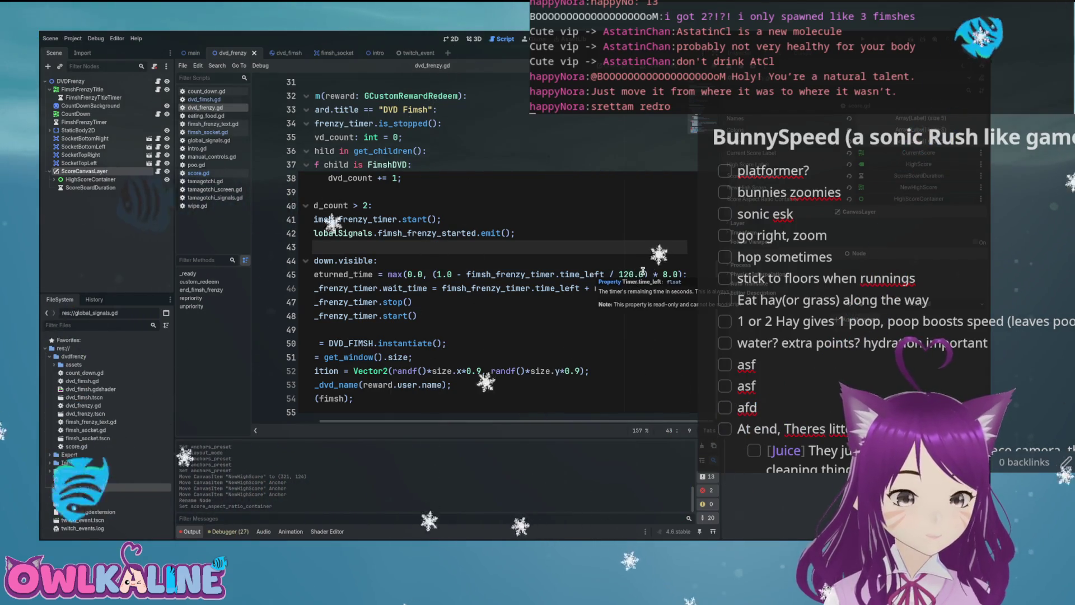
pyautogui.click(664, 274)
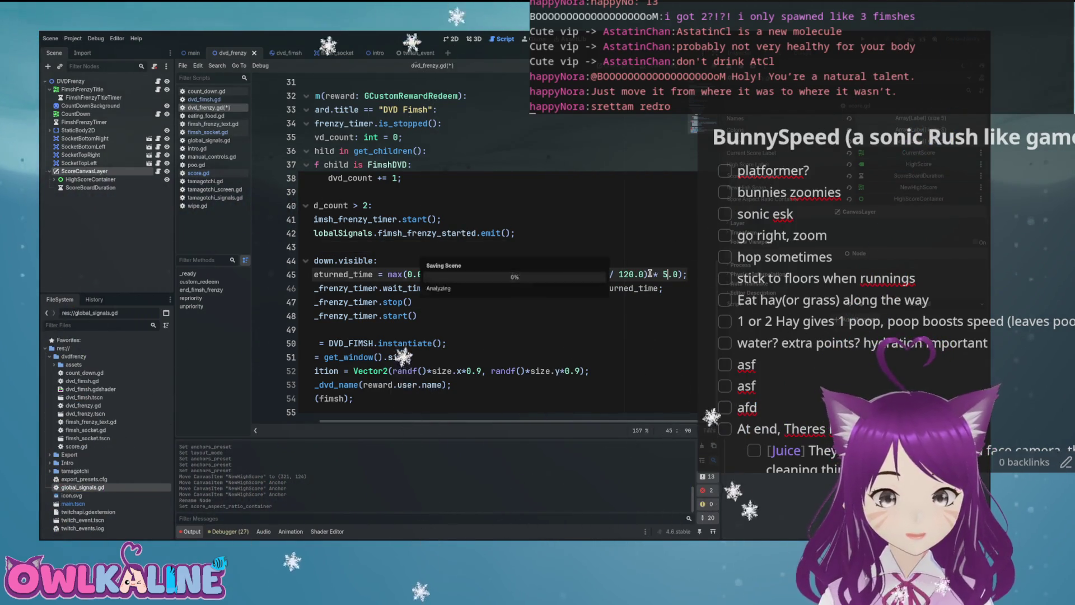
pyautogui.click(93, 97)
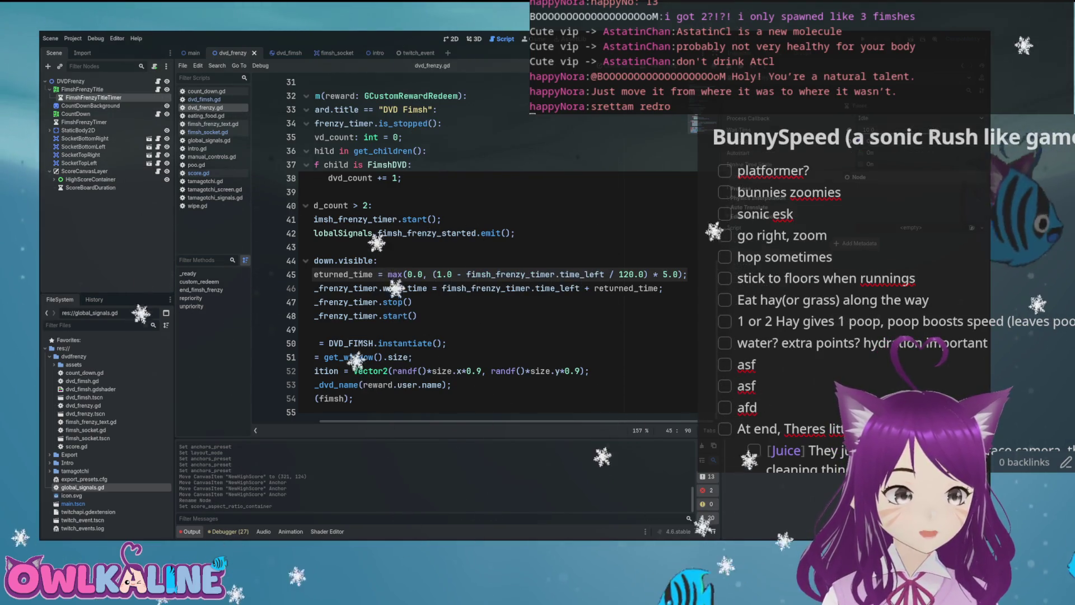
pyautogui.click(84, 122)
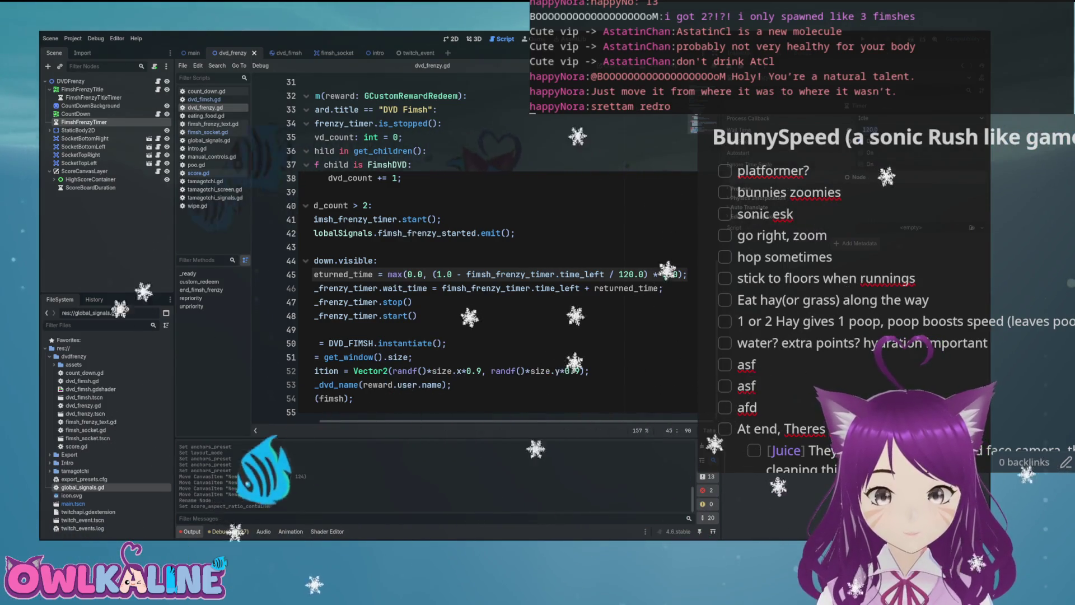
pyautogui.click(605, 192)
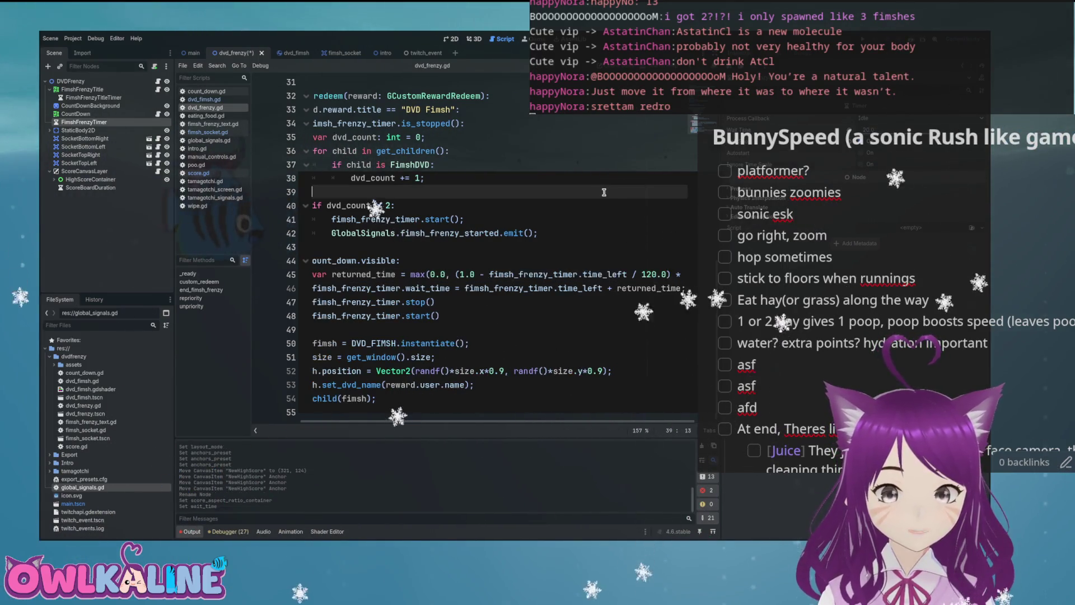
pyautogui.press('F5')
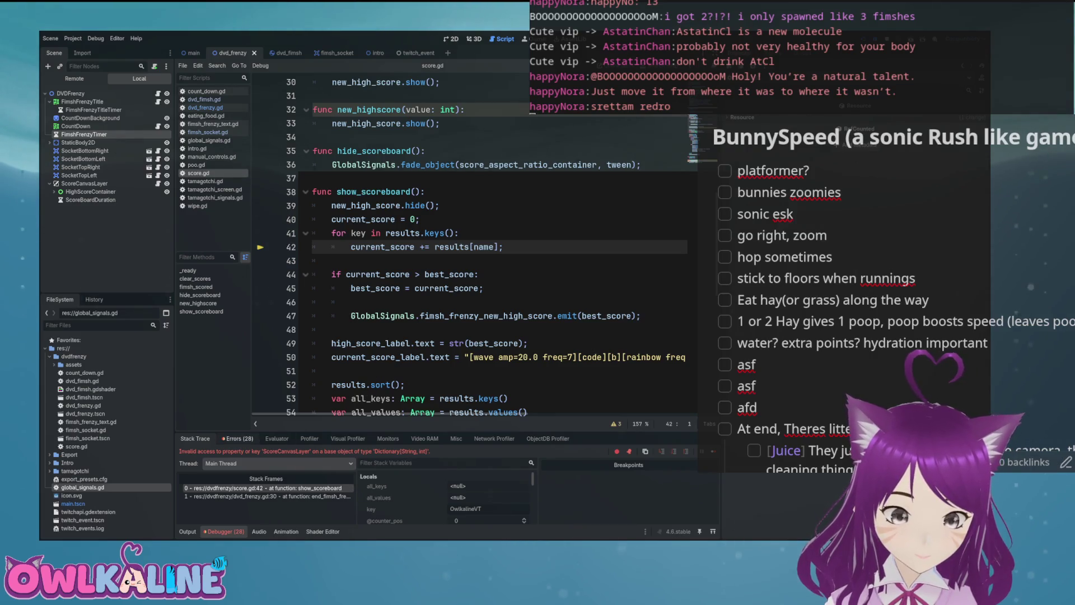
# Step: Check the Errors tab and change line 42 to current_score += results[key]
pyautogui.click(237, 438)
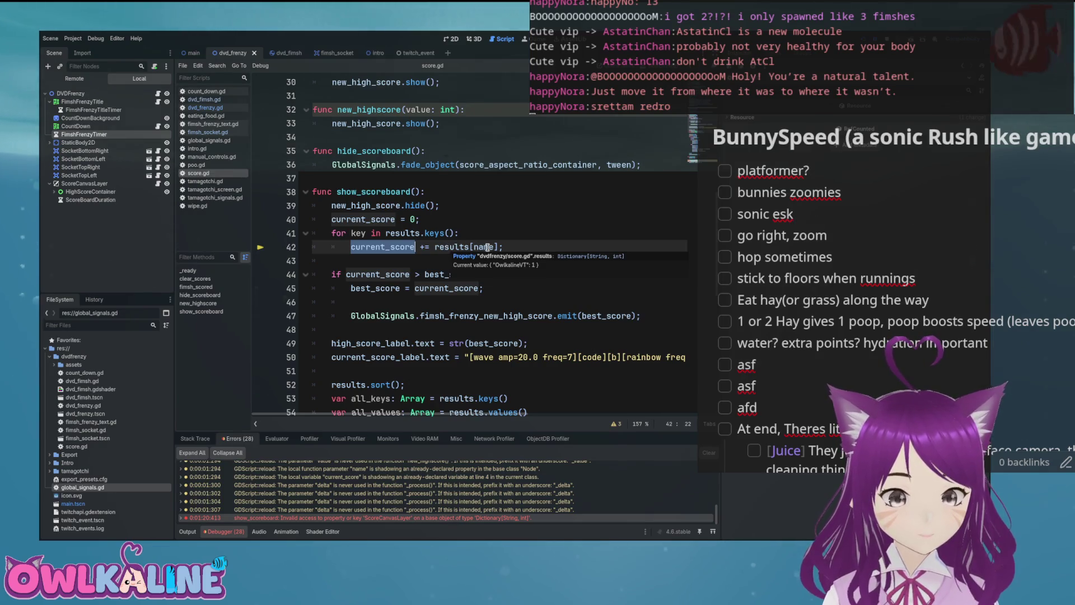
pyautogui.click(354, 231)
pyautogui.write('key')
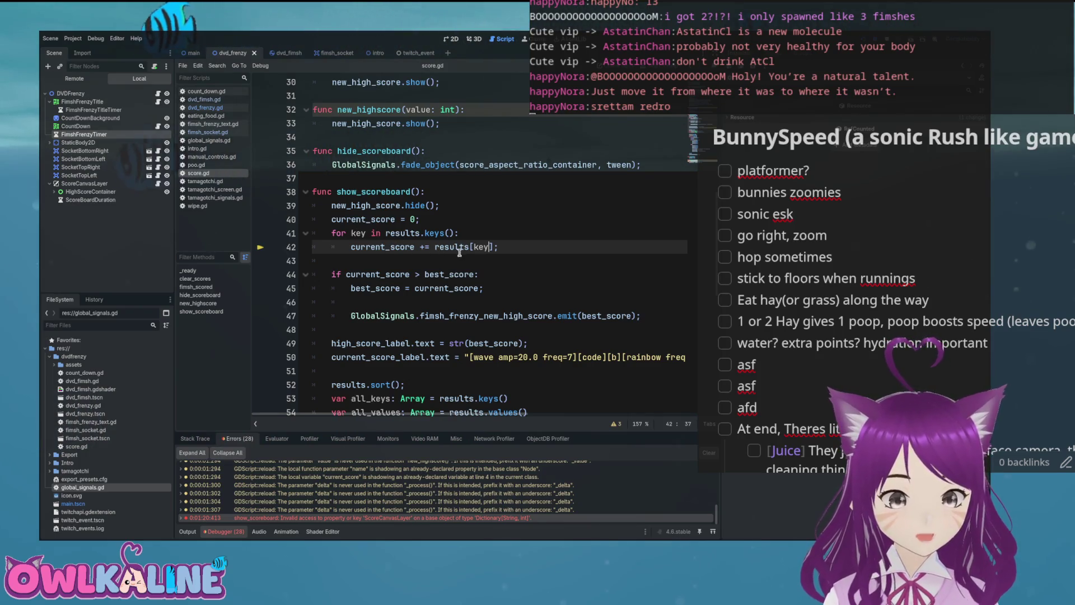
pyautogui.click(478, 257)
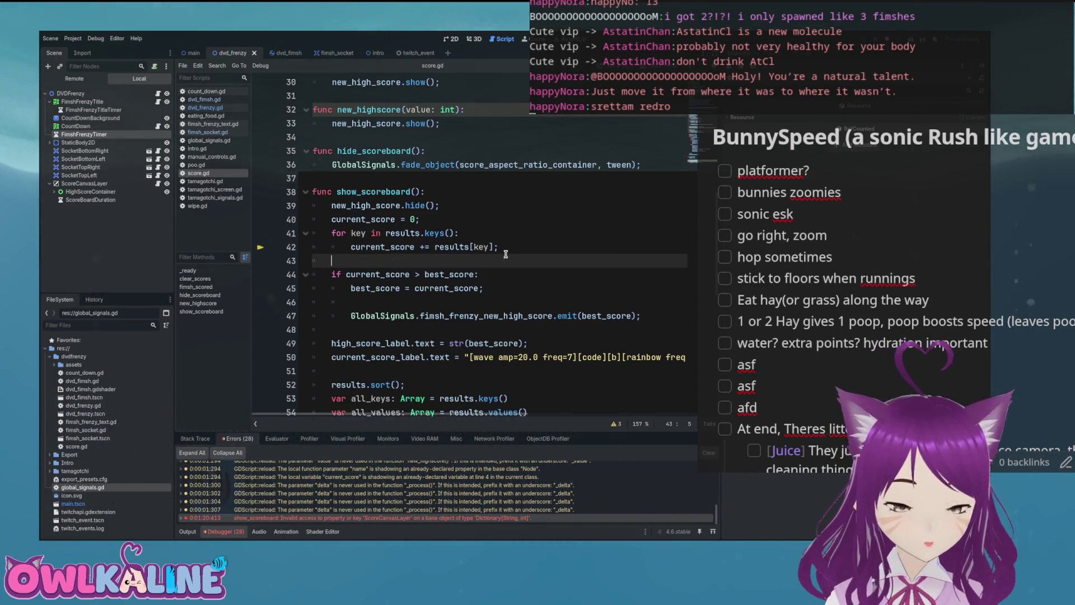
# Step: Review the results handling near line 53 of dvd_frenzy.gd and select the two reverse() lines
pyautogui.scroll(-2, 506, 255)
pyautogui.moveTo(509, 261)
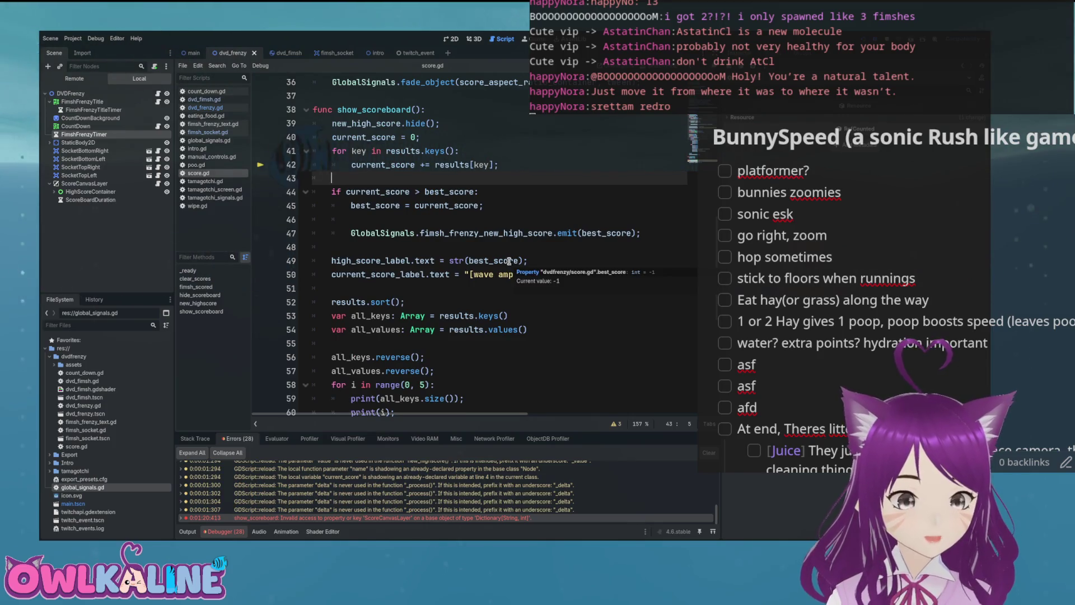
pyautogui.scroll(-3, 509, 261)
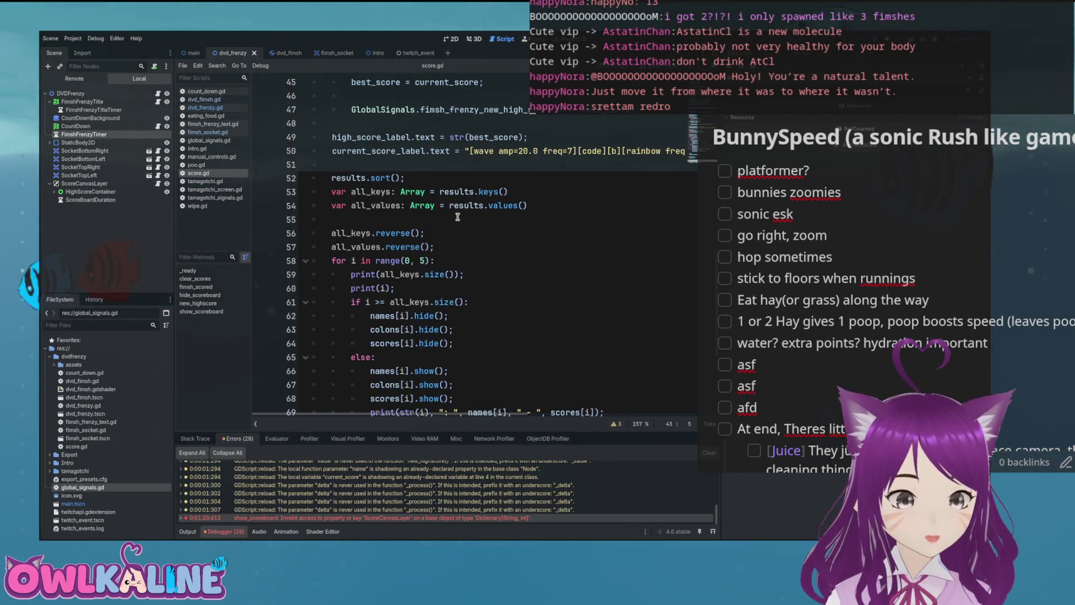
pyautogui.scroll(3, 458, 216)
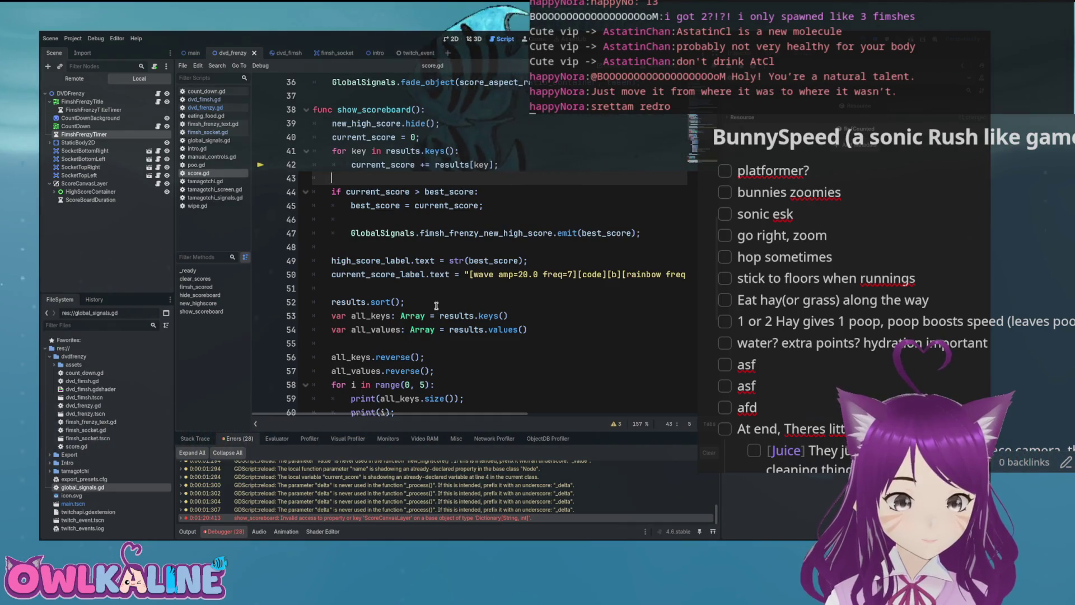
pyautogui.scroll(-2, 437, 305)
pyautogui.doubleClick(456, 233)
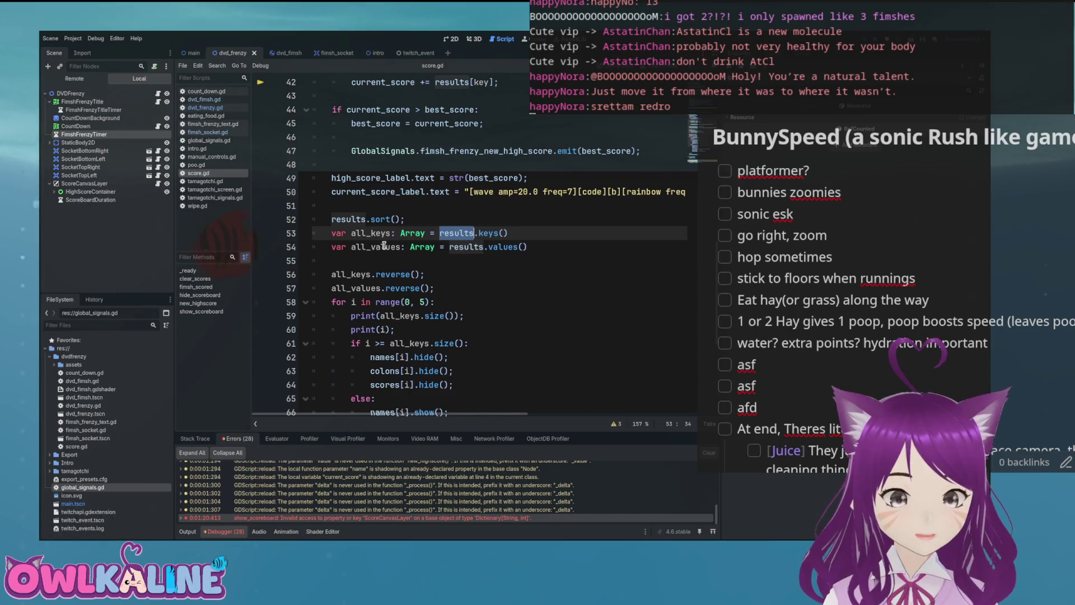
pyautogui.scroll(-3, 384, 245)
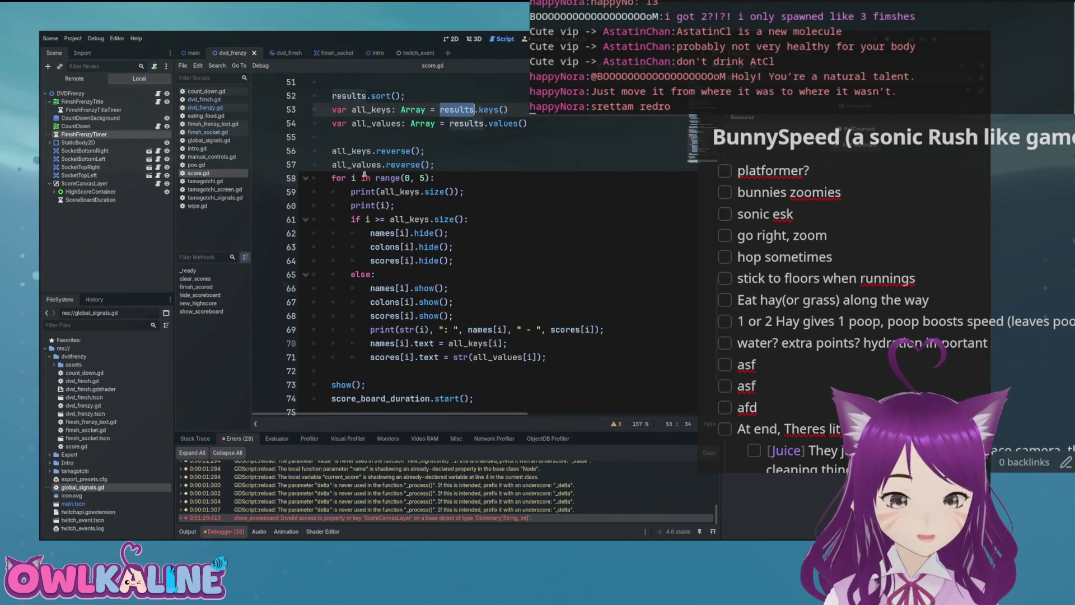
pyautogui.scroll(2, 365, 175)
pyautogui.click(339, 234)
pyautogui.moveTo(457, 249); pyautogui.dragTo(311, 232)
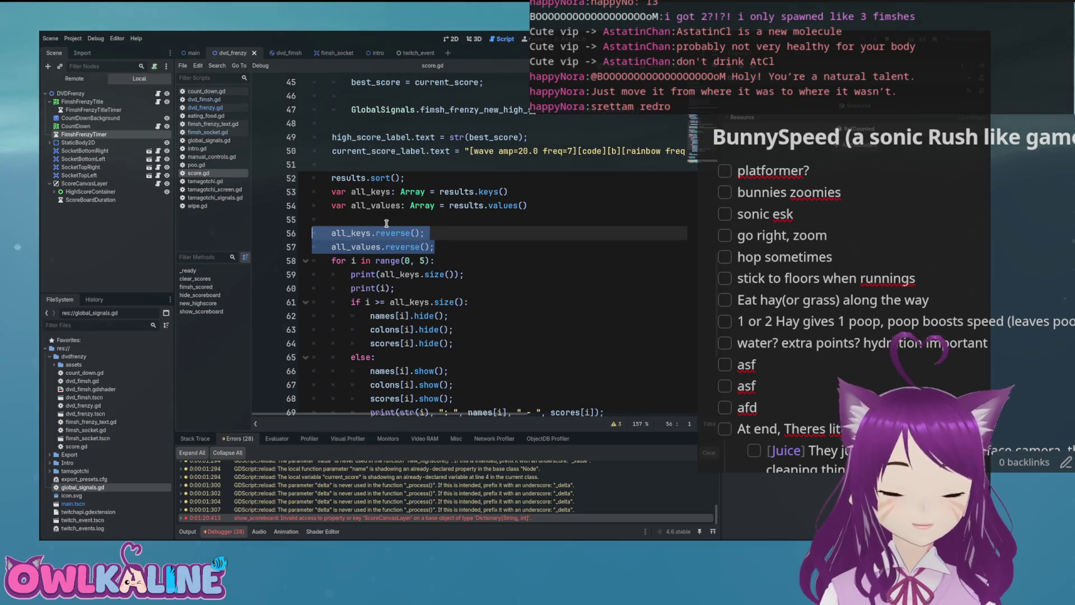
# Step: Inspect the Dictionary keys and values calls on lines 53–54 and reselect the reverse() lines
pyautogui.click(491, 192)
pyautogui.click(496, 211)
pyautogui.doubleClick(502, 206)
pyautogui.doubleClick(488, 192)
pyautogui.doubleClick(503, 206)
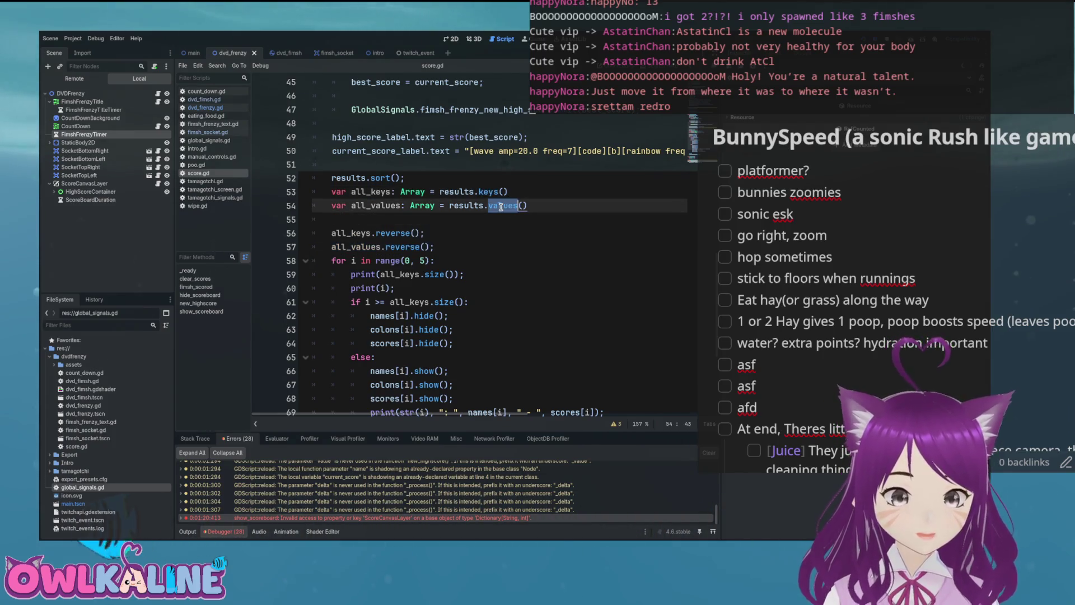
pyautogui.moveTo(435, 247); pyautogui.dragTo(331, 233)
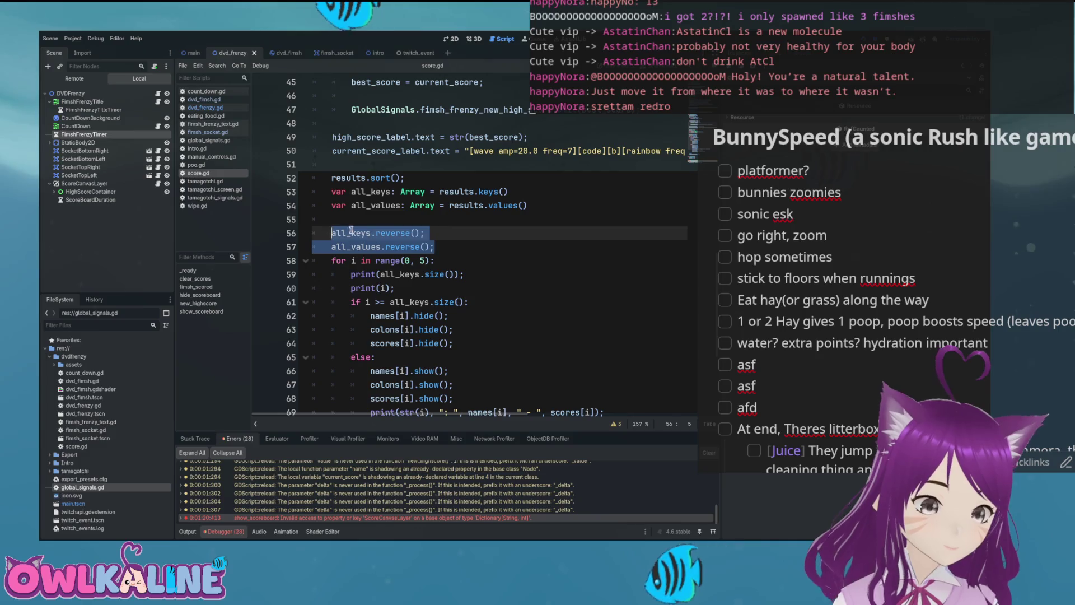
# Step: Run the game to test the scoreboard, reaching a new high score of 2, then stop it
pyautogui.scroll(-3, 373, 247)
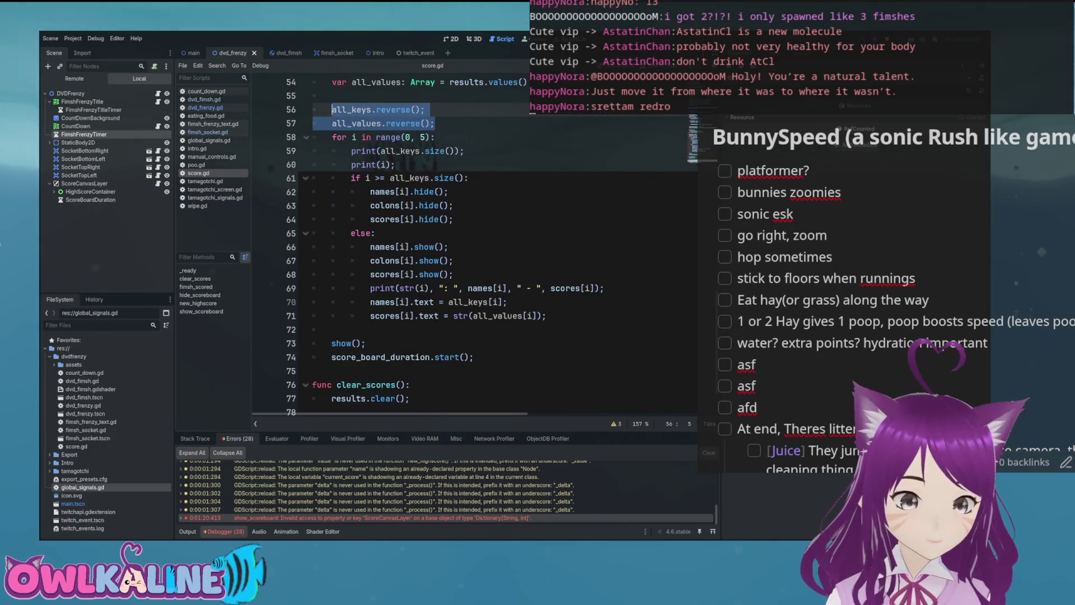
pyautogui.click(504, 165)
pyautogui.click(514, 212)
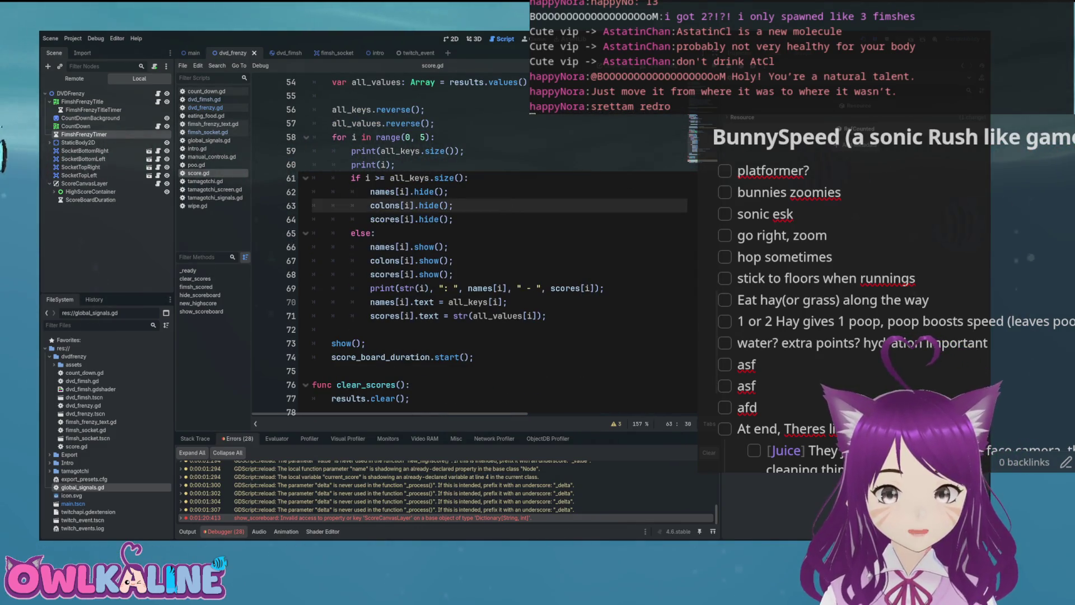
pyautogui.press('F5')
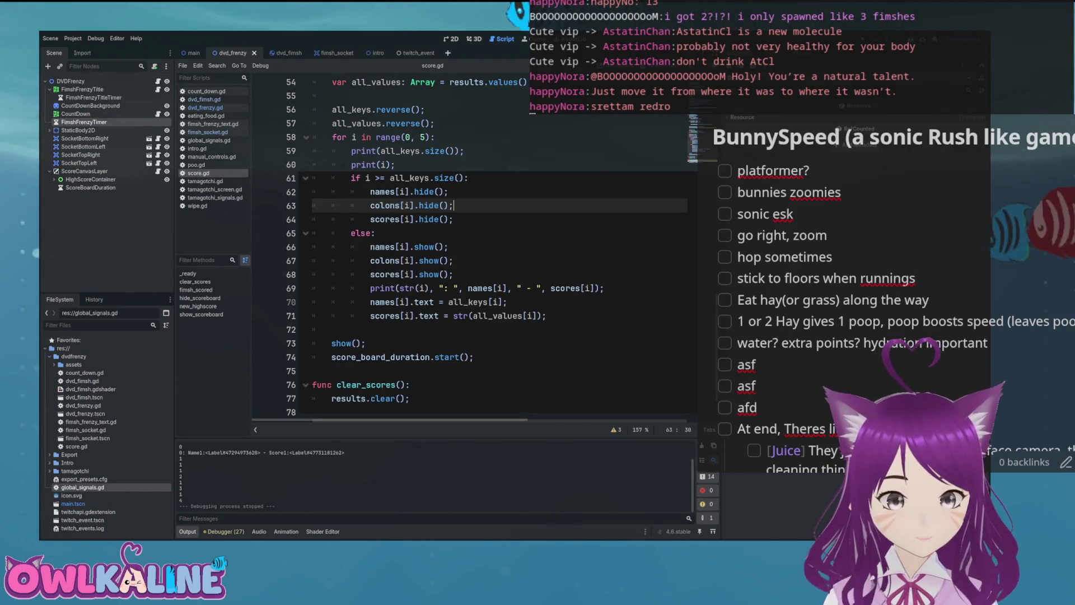
pyautogui.hotkey('ctrl', 'F1')
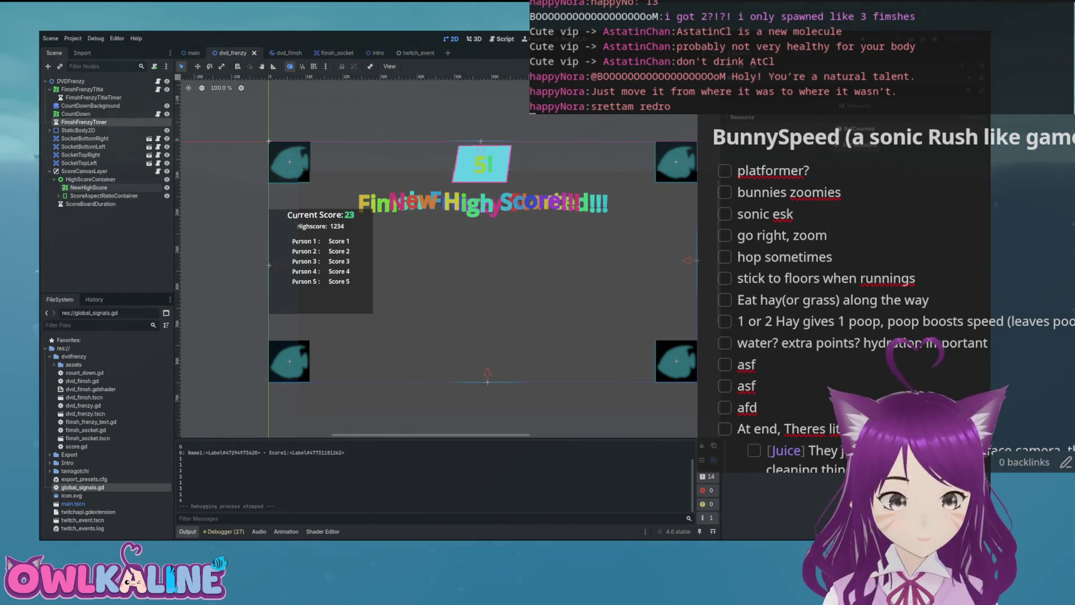
# Step: Try a 120 minimum width on Name1, undo it, and pan the view onto the score list
pyautogui.click(63, 204)
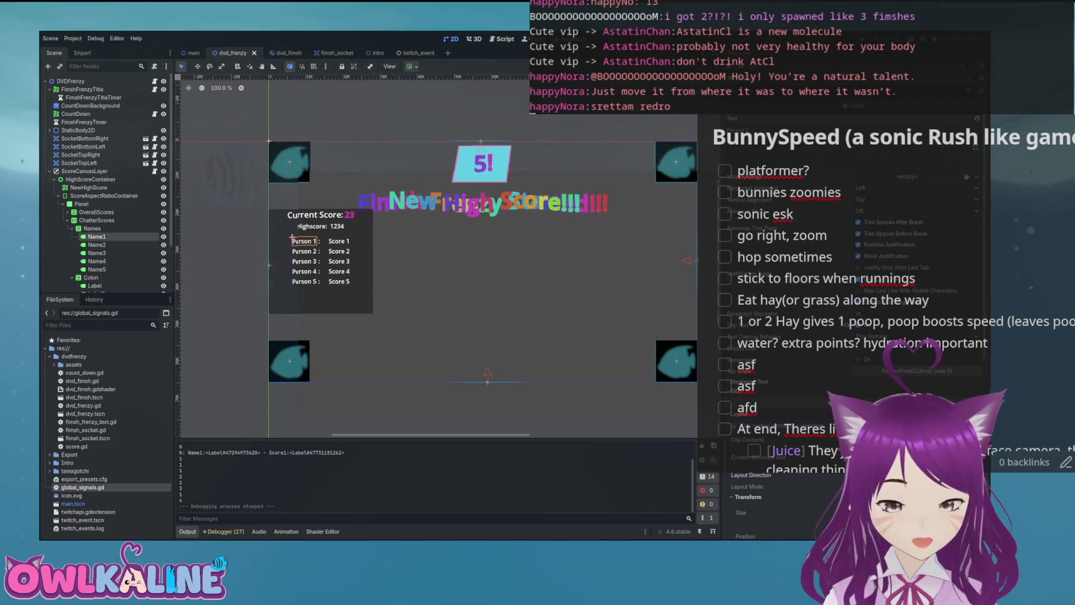
pyautogui.scroll(-3, 851, 280)
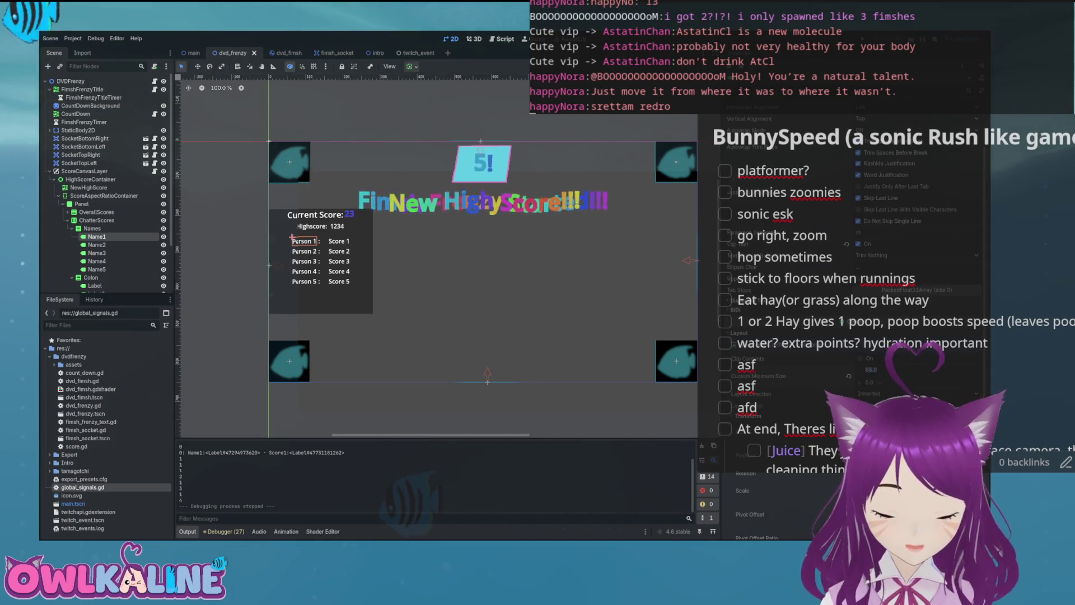
pyautogui.write('0')
pyautogui.press('Return')
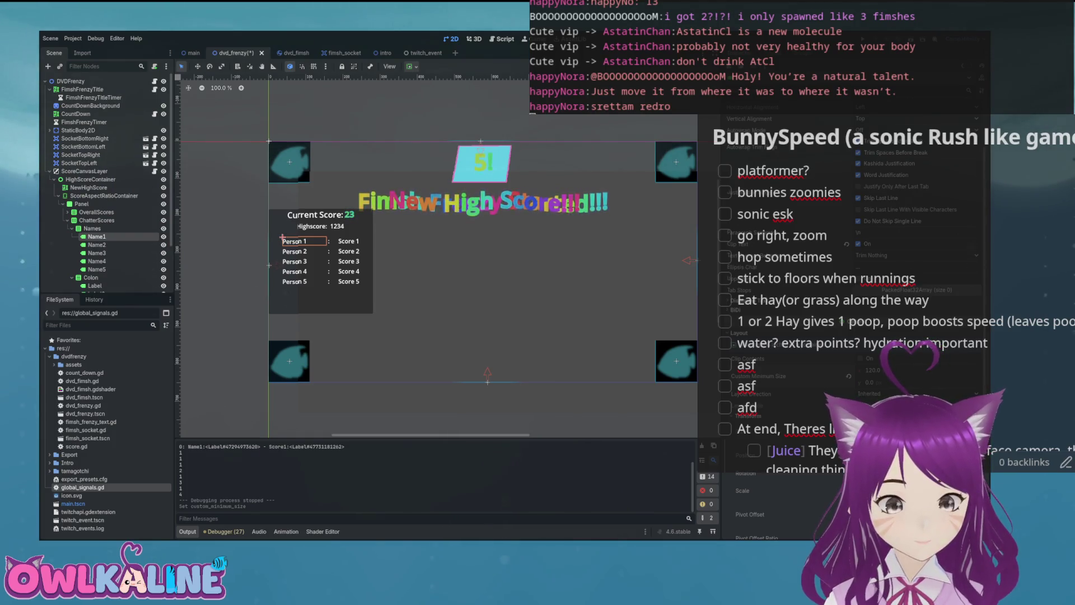
pyautogui.hotkey('ctrl', 'z')
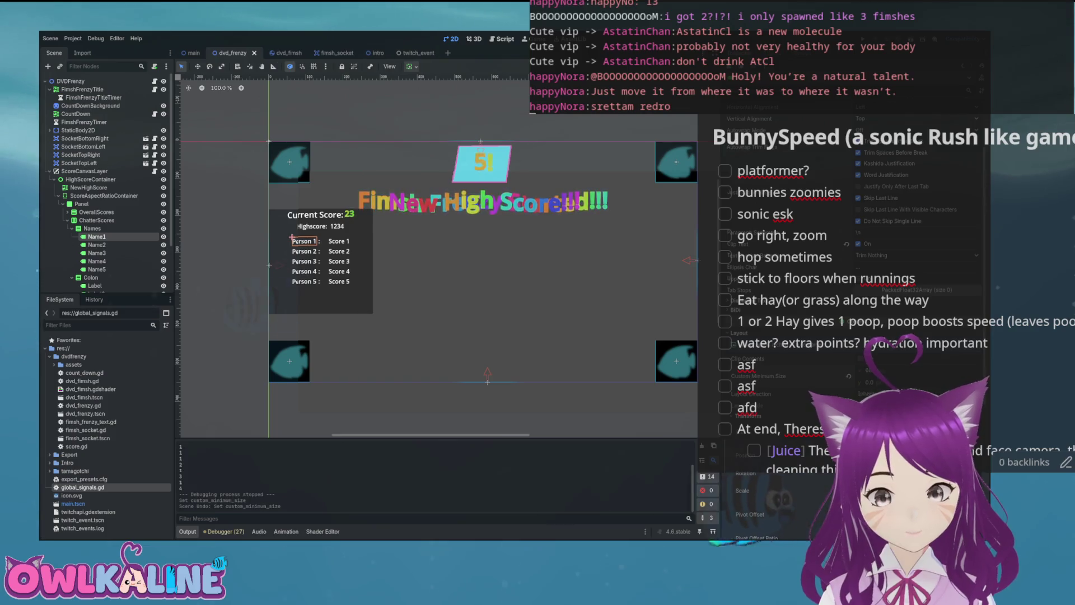
pyautogui.scroll(5, 324, 254)
pyautogui.moveTo(323, 254); pyautogui.dragTo(474, 223)
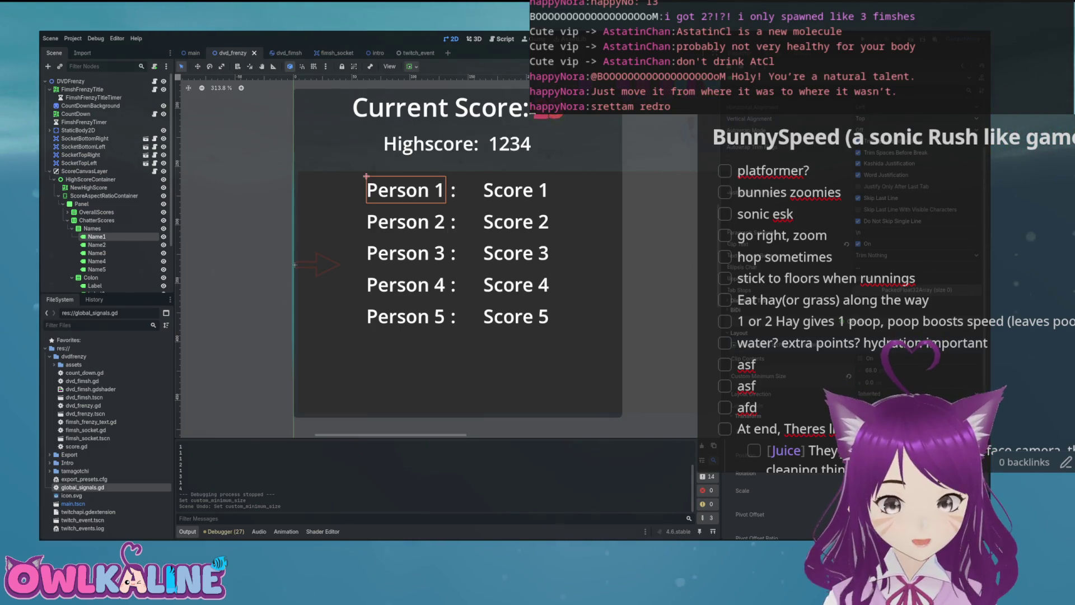
# Step: Experiment with Name1's horizontal sizing flags, ending on fill and center
pyautogui.scroll(3, 851, 280)
pyautogui.scroll(-2, 851, 280)
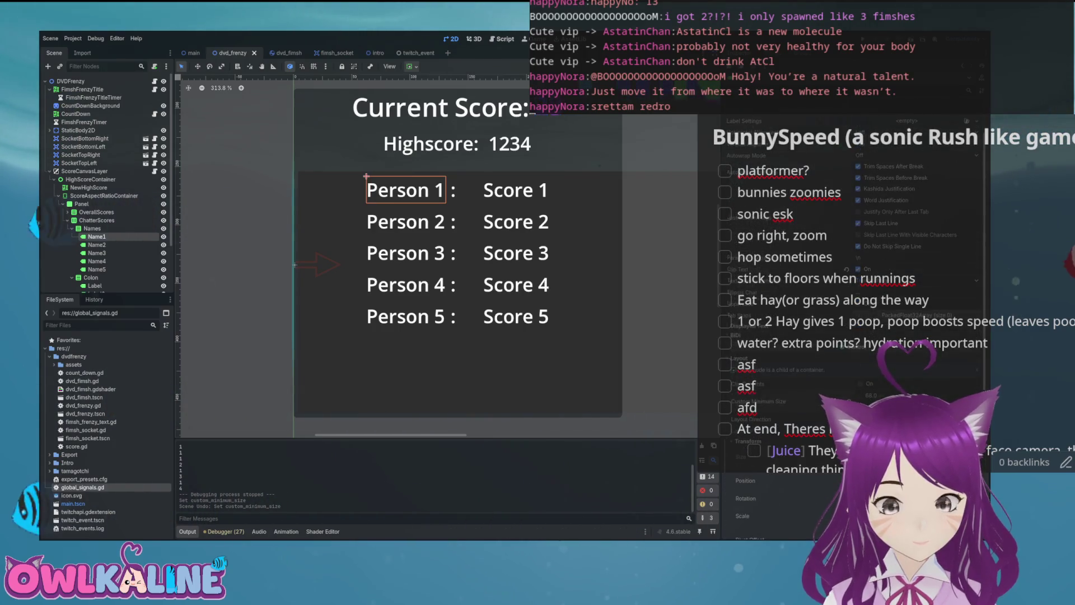
pyautogui.scroll(-5, 851, 280)
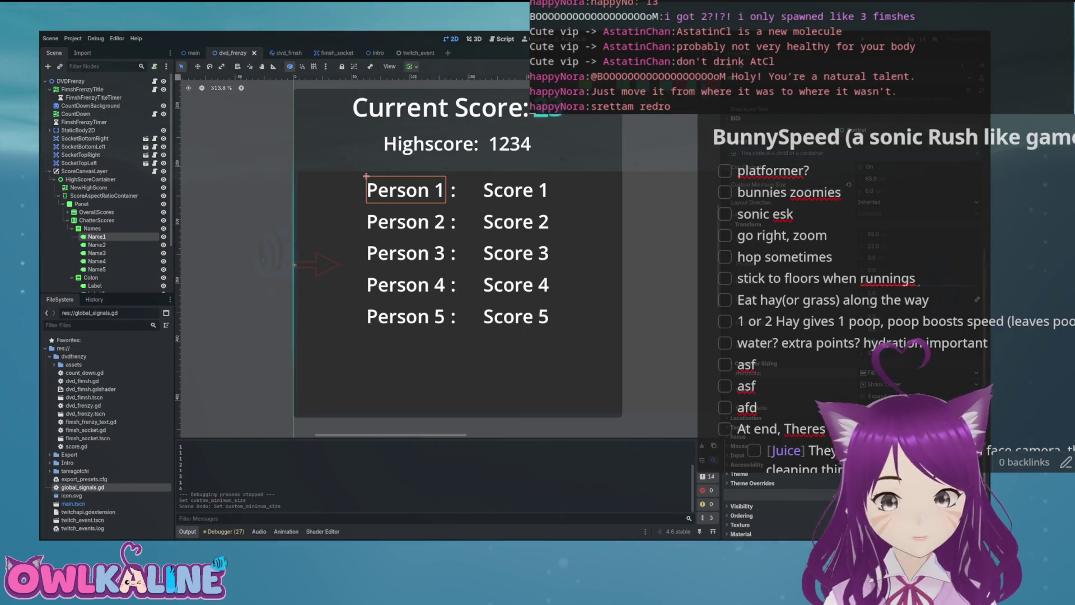
pyautogui.click(879, 372)
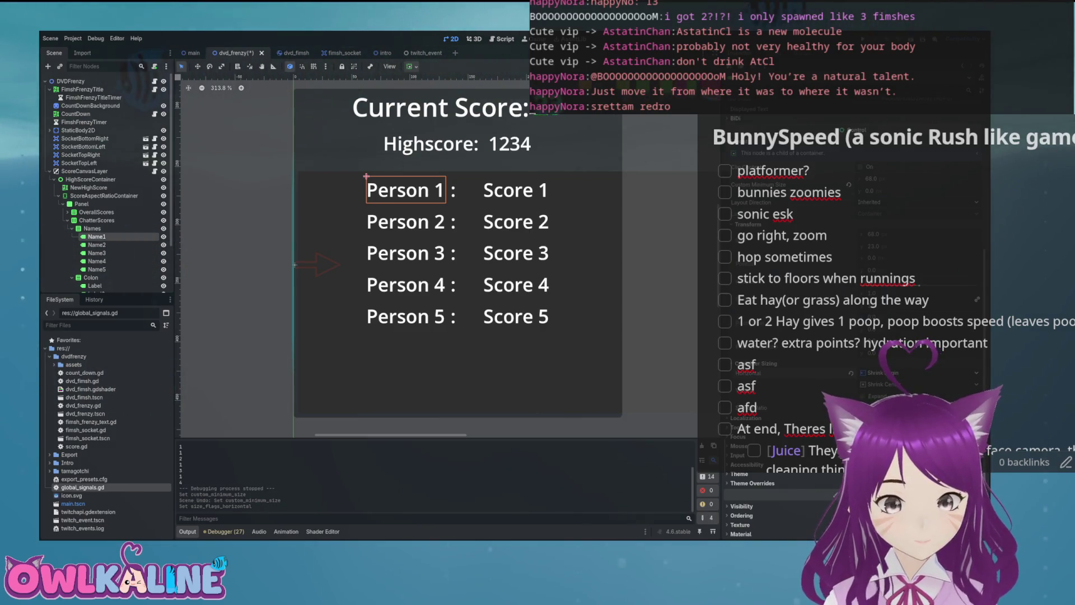
pyautogui.click(879, 372)
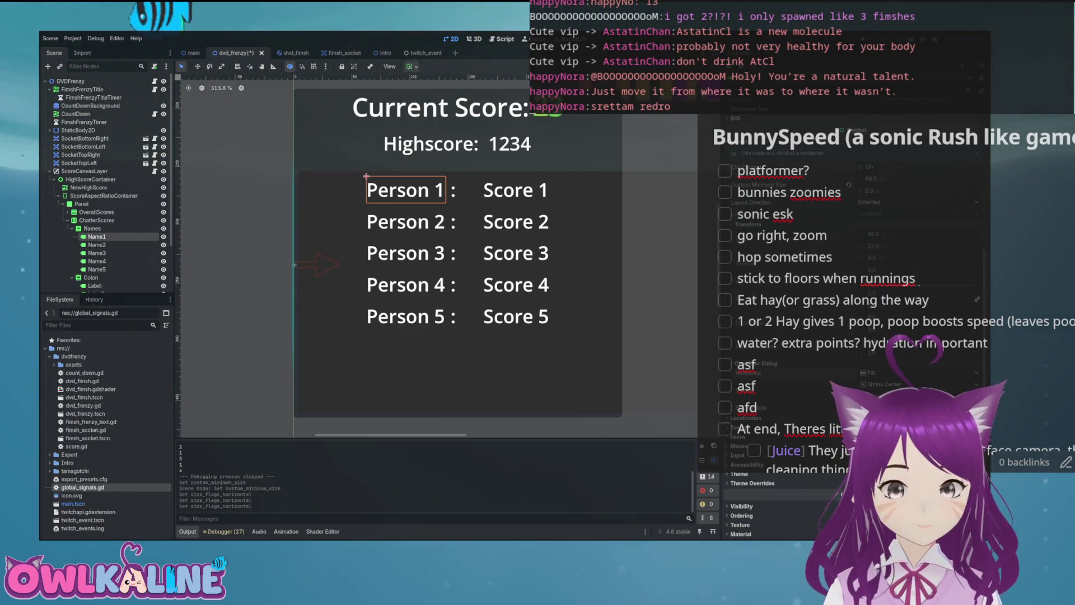
pyautogui.click(879, 372)
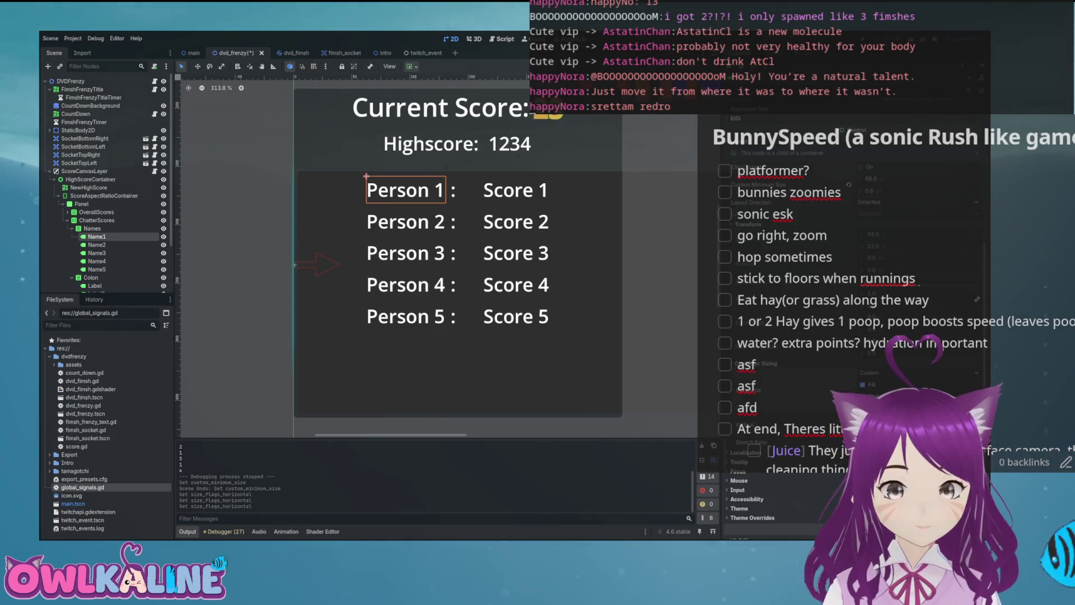
pyautogui.click(879, 373)
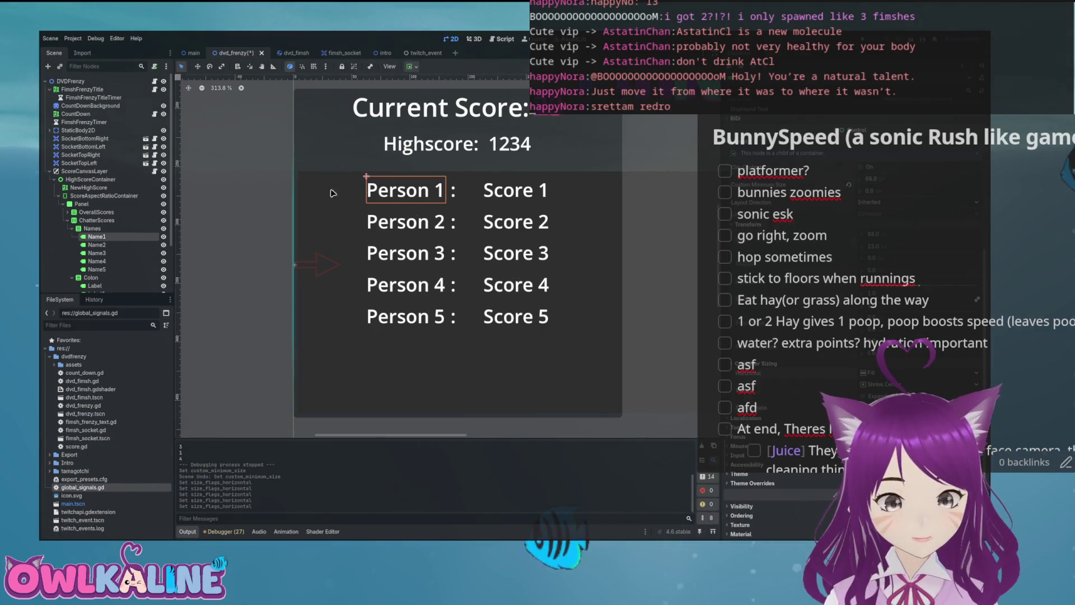
# Step: Enable Clip Contents on the Names column and save the scene
pyautogui.click(92, 228)
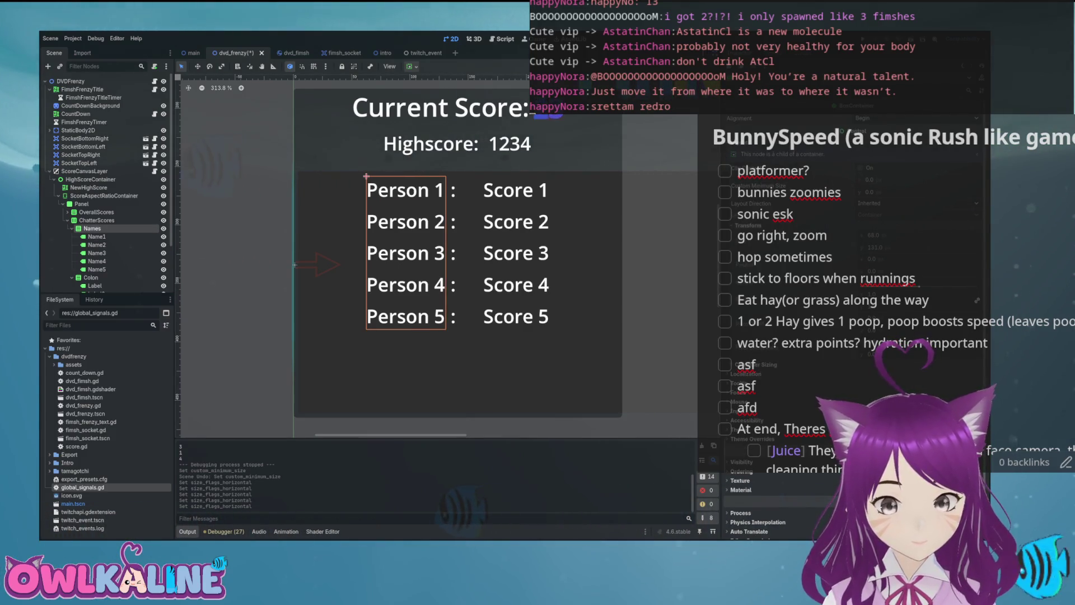
pyautogui.click(861, 168)
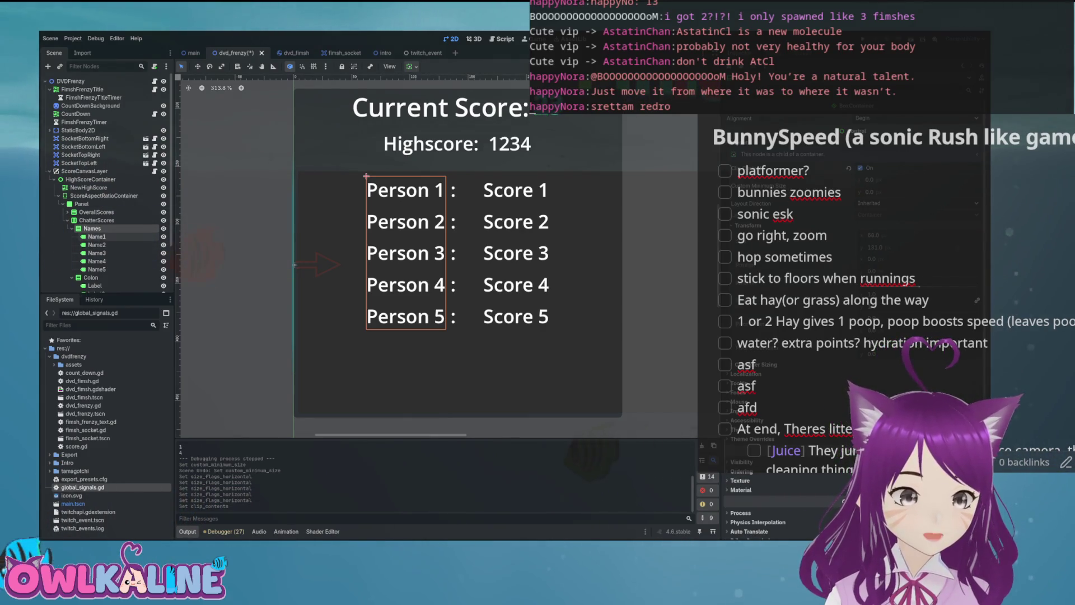
pyautogui.click(426, 193)
pyautogui.scroll(5, 857, 308)
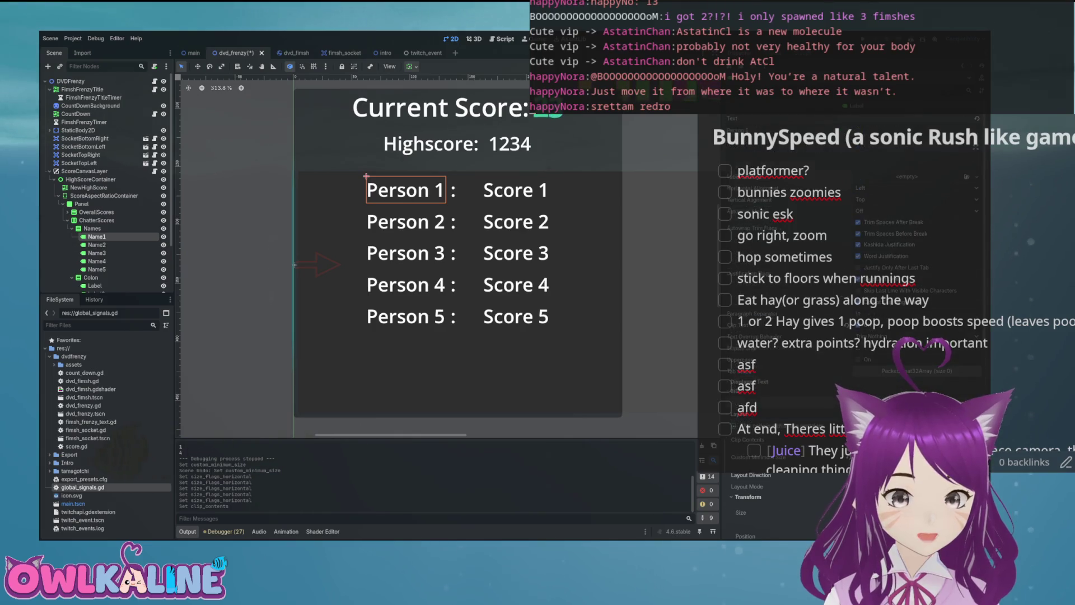
pyautogui.hotkey('ctrl', 's')
# Step: Turn on Clip Text for the Person 2–5 labels, save, and give Names a 100 minimum width
pyautogui.click(367, 208)
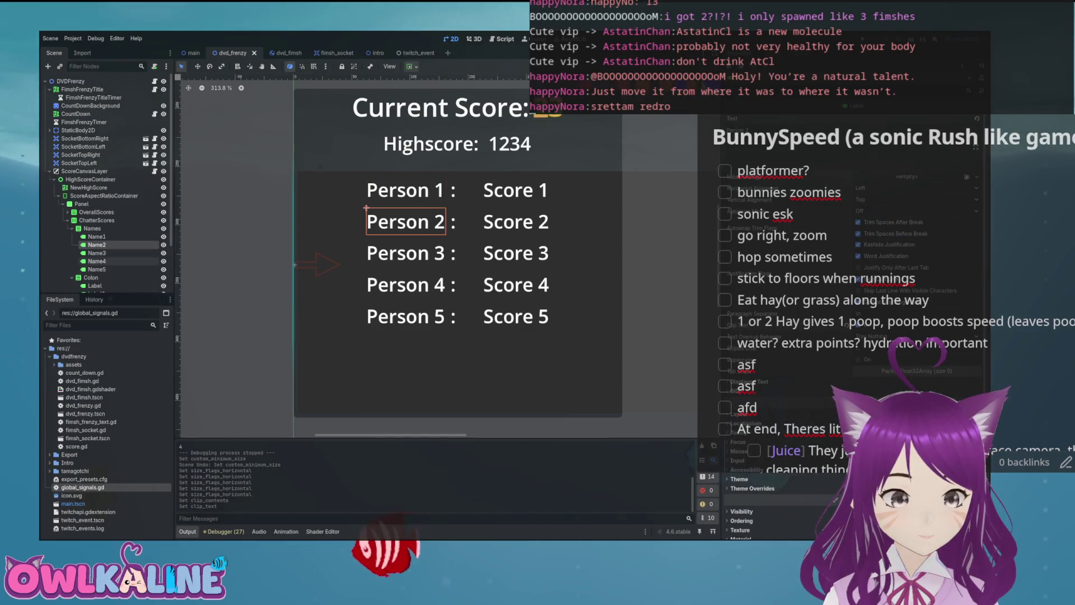
pyautogui.keyDown('shift'); pyautogui.click(96, 269); pyautogui.keyUp('shift')
pyautogui.click(859, 325)
pyautogui.hotkey('ctrl', 's')
pyautogui.click(92, 229)
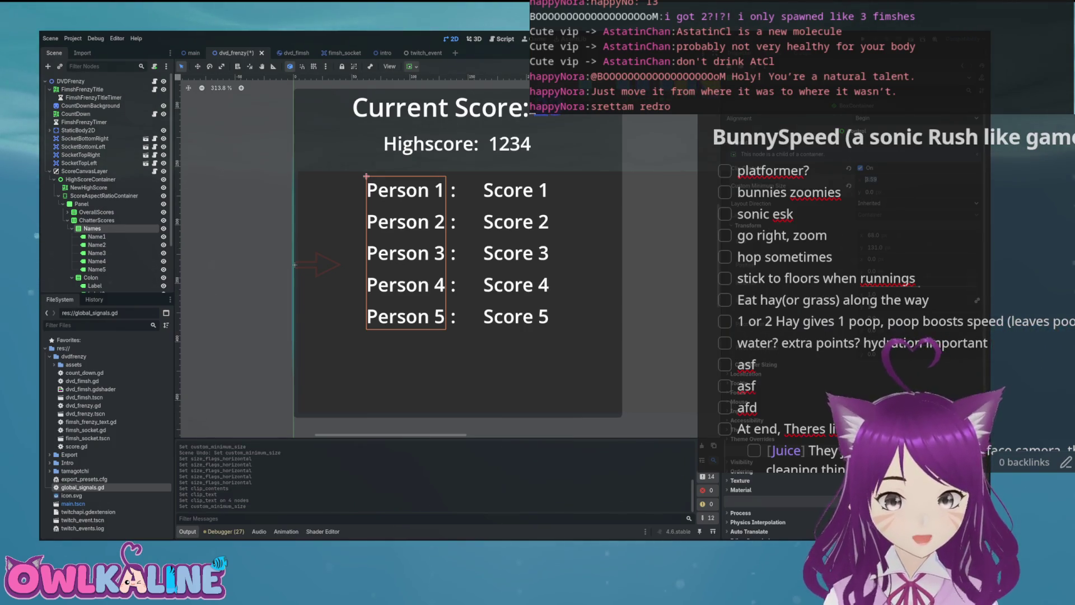
pyautogui.press('Return')
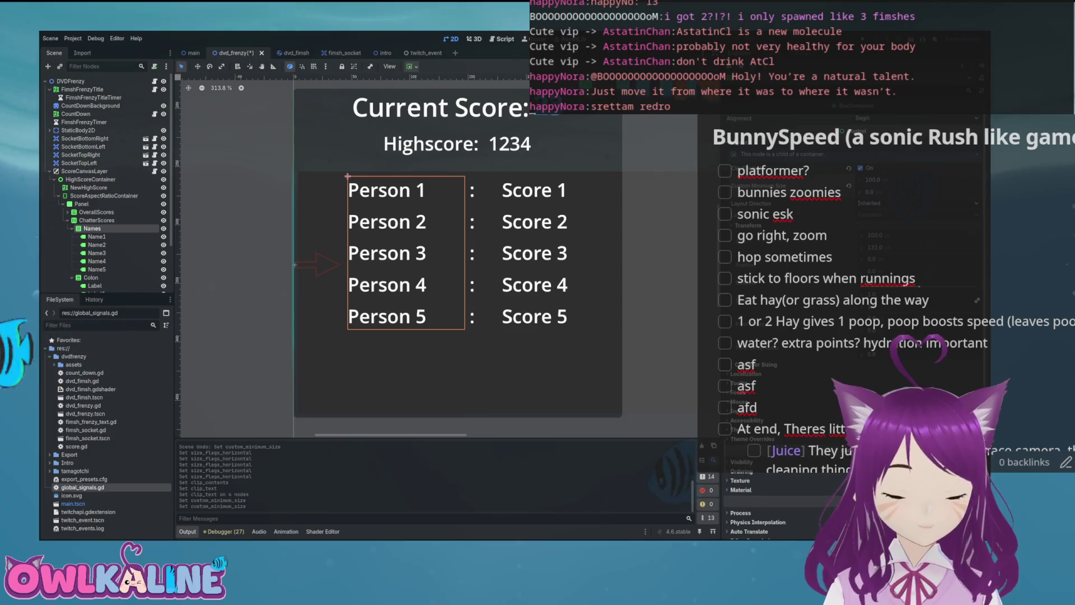
# Step: Undo the 100 width on Names, enable its horizontal Expand, and save the scene
pyautogui.hotkey('ctrl', 'z')
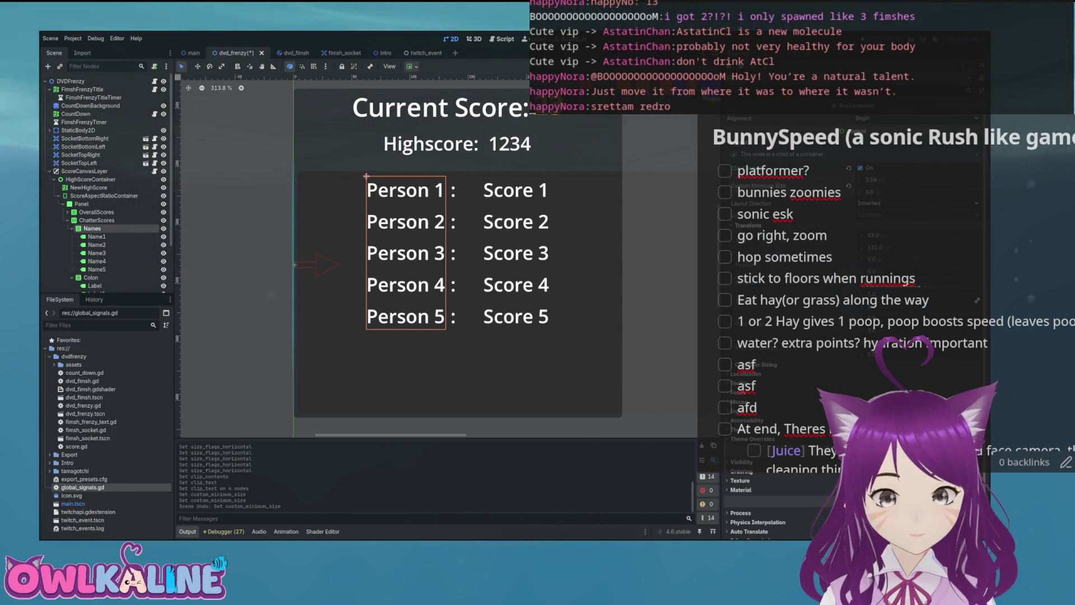
pyautogui.scroll(-3, 851, 336)
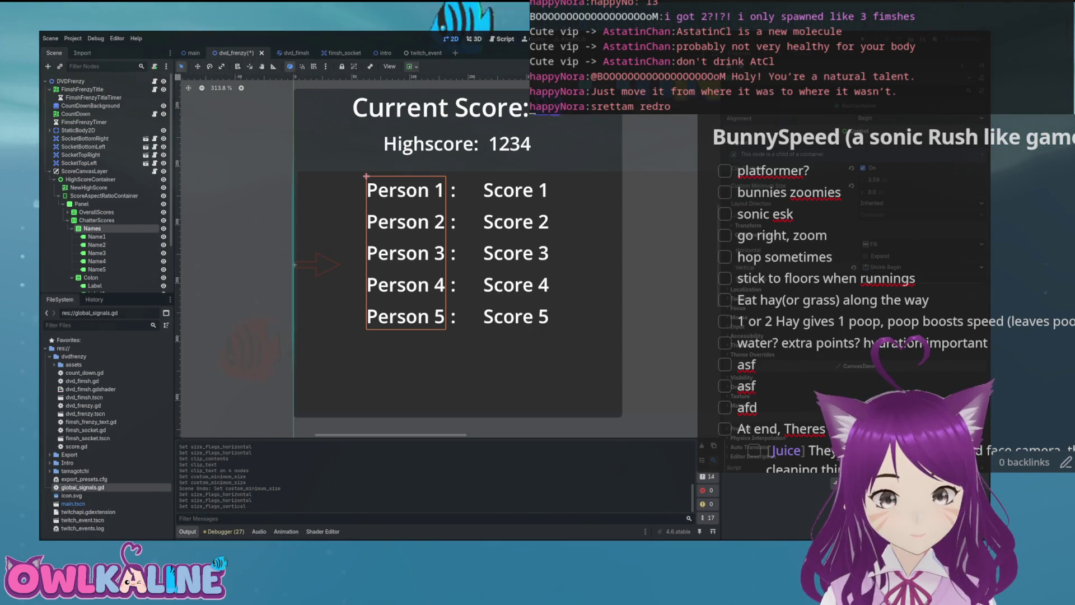
pyautogui.click(866, 256)
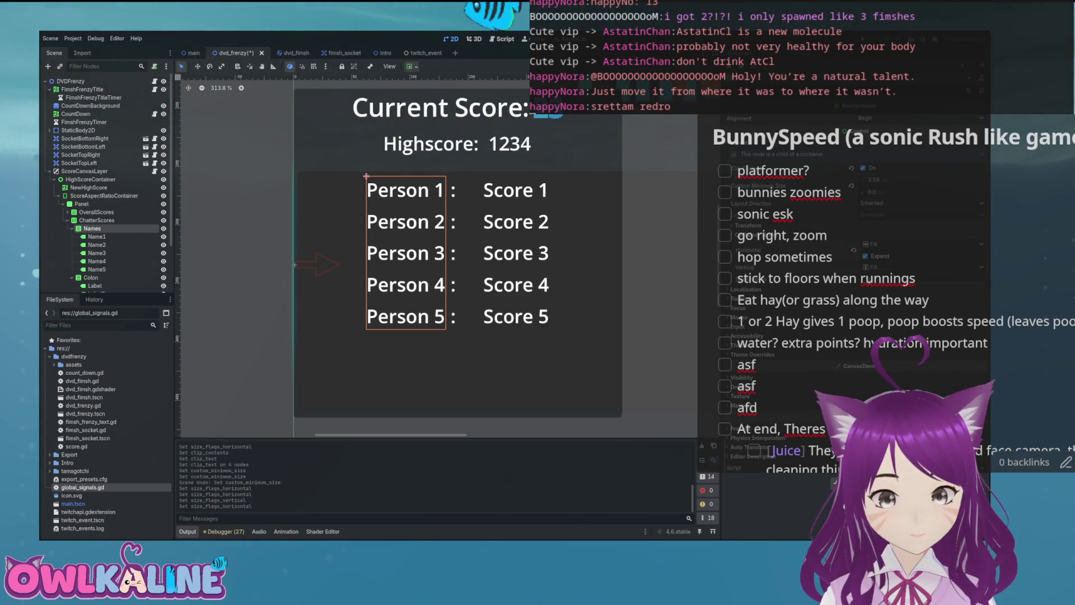
pyautogui.hotkey('ctrl', 's')
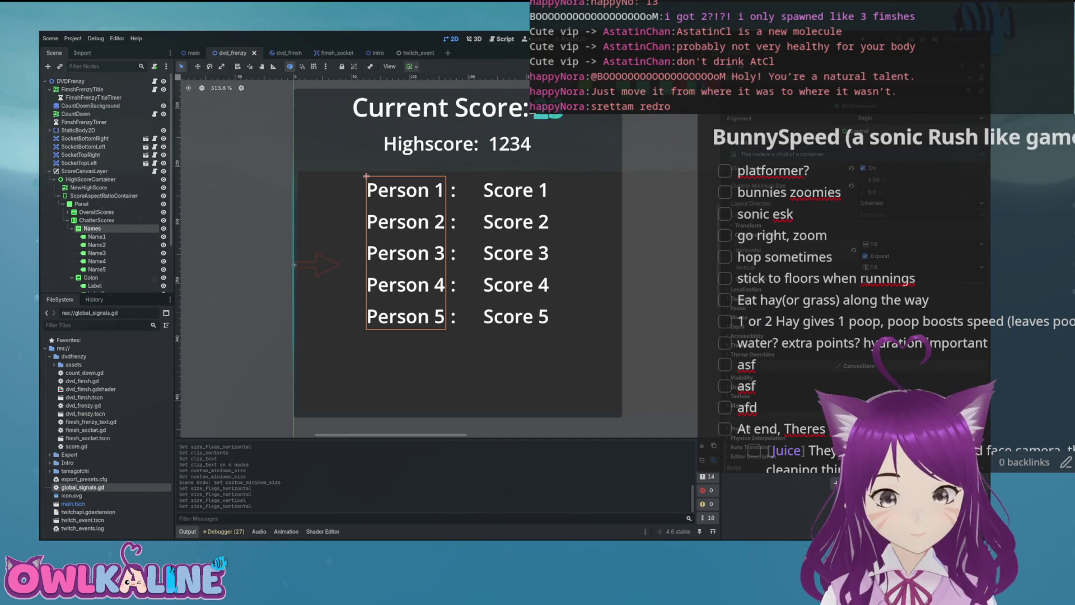
# Step: Try Names minimum widths of 30, 50, 80, 100 and 200, then reset it to 0
pyautogui.write('30')
pyautogui.press('Return')
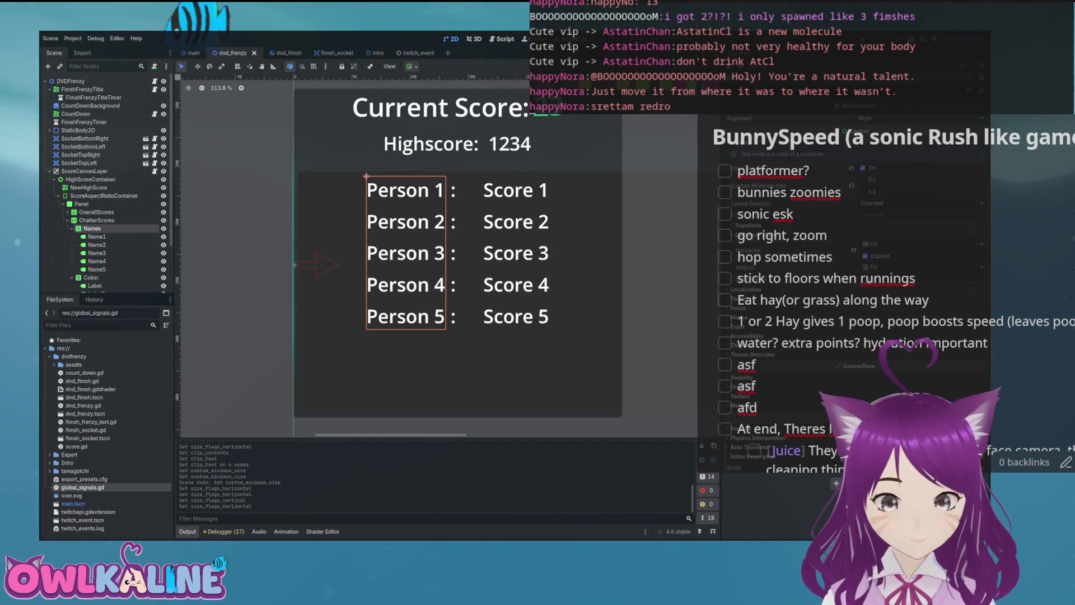
pyautogui.write('50')
pyautogui.press('Return')
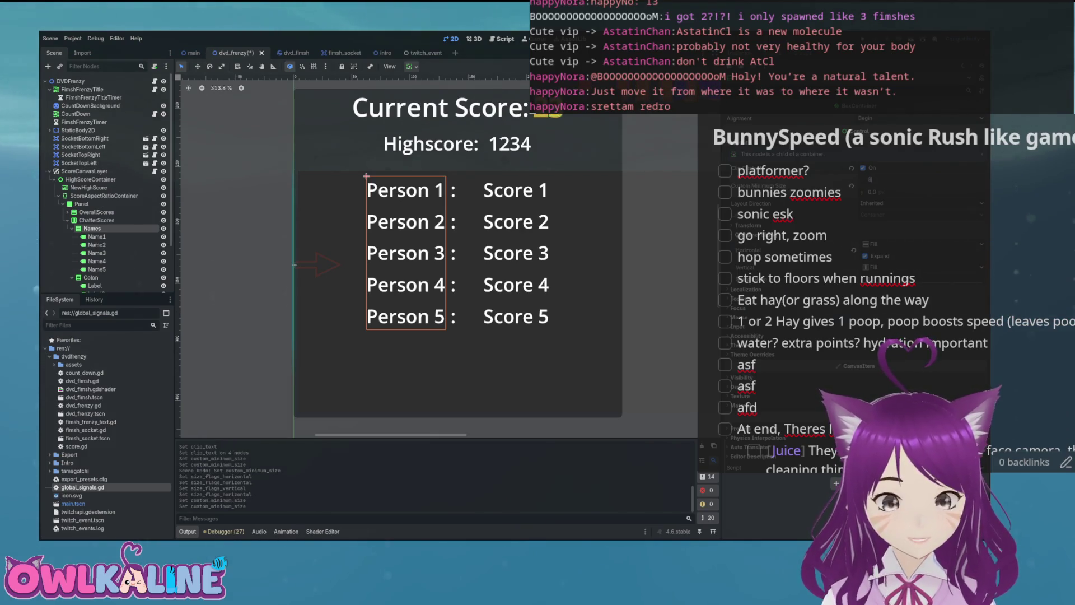
pyautogui.write('80')
pyautogui.press('Return')
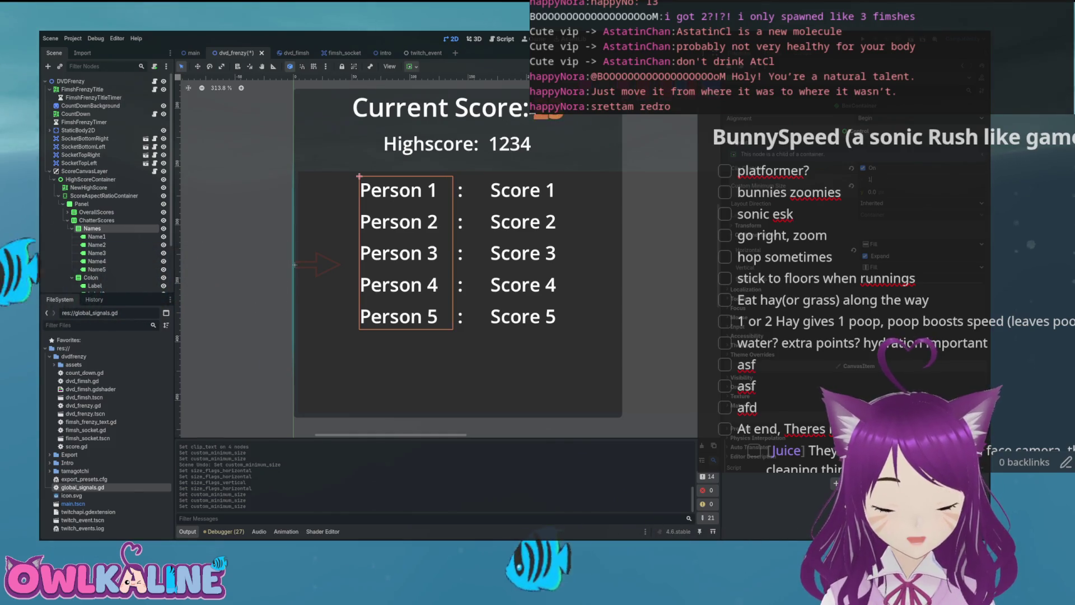
pyautogui.write('100')
pyautogui.press('Return')
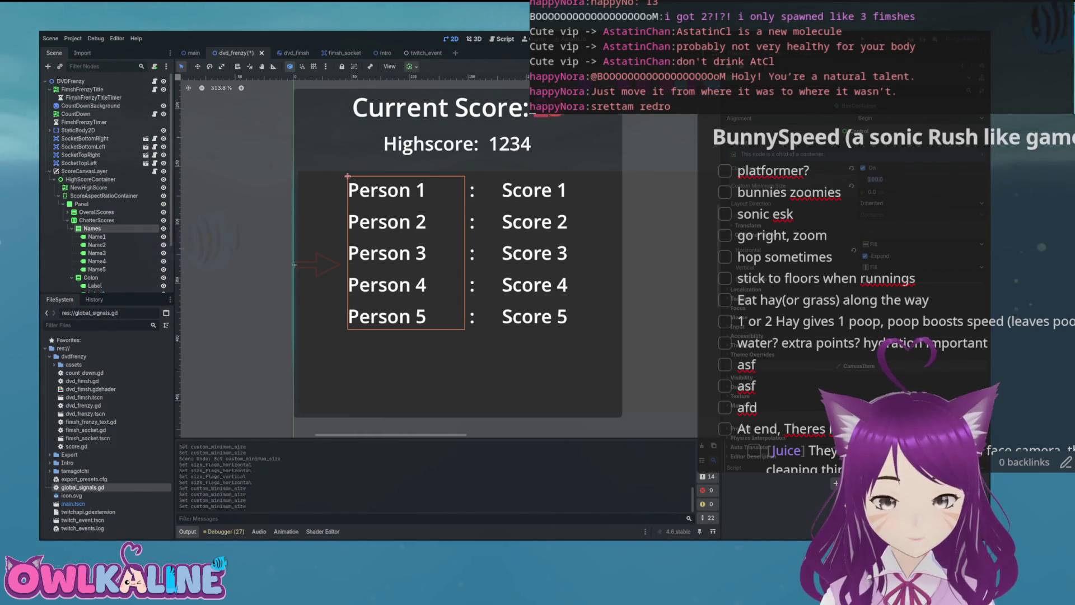
pyautogui.press('Return')
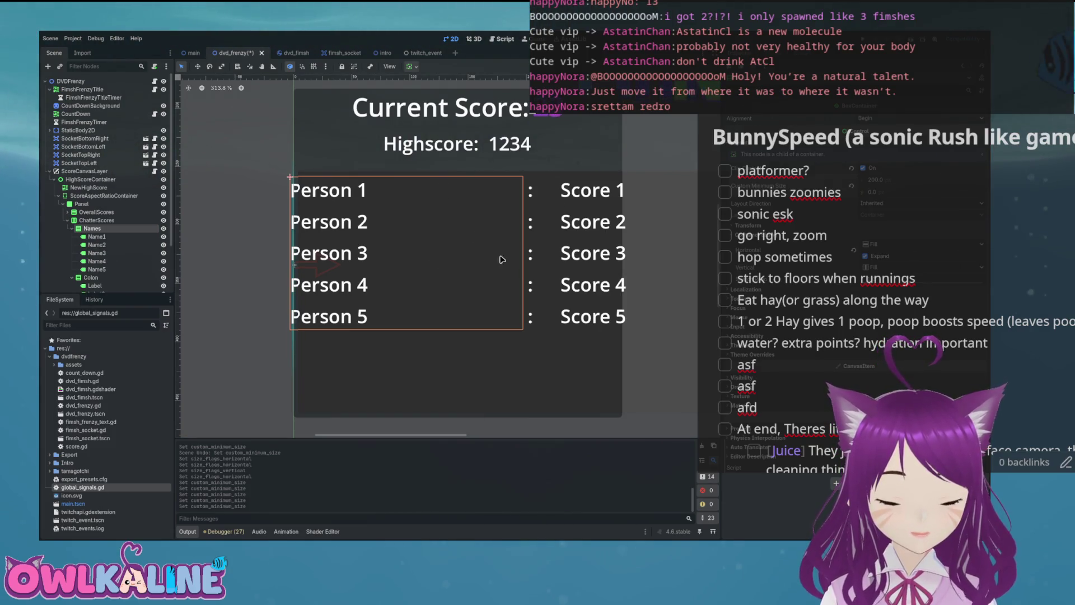
pyautogui.moveTo(885, 180); pyautogui.dragTo(874, 179)
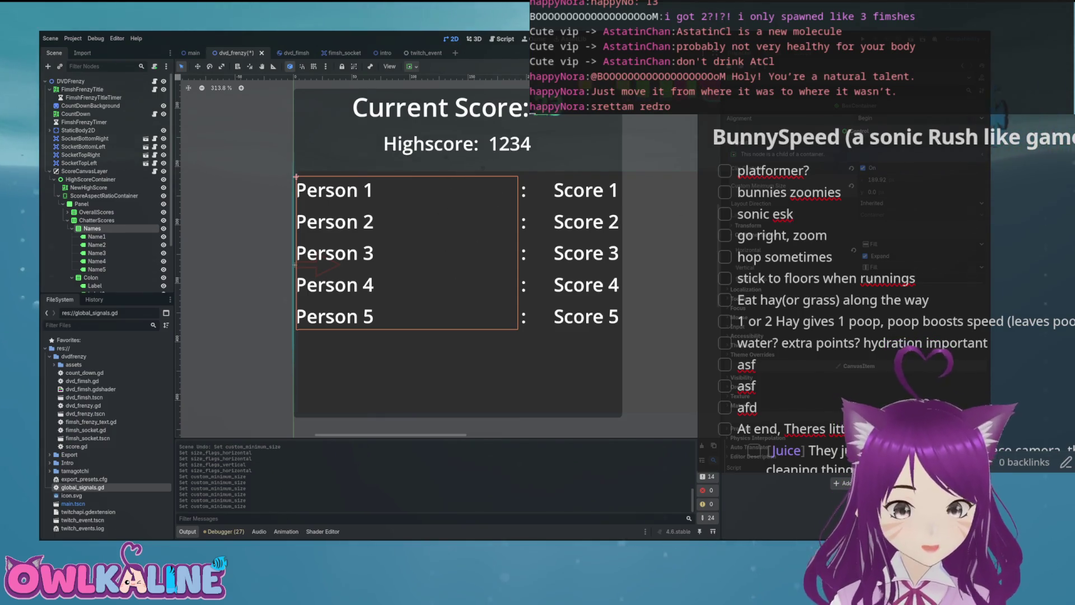
pyautogui.click(851, 186)
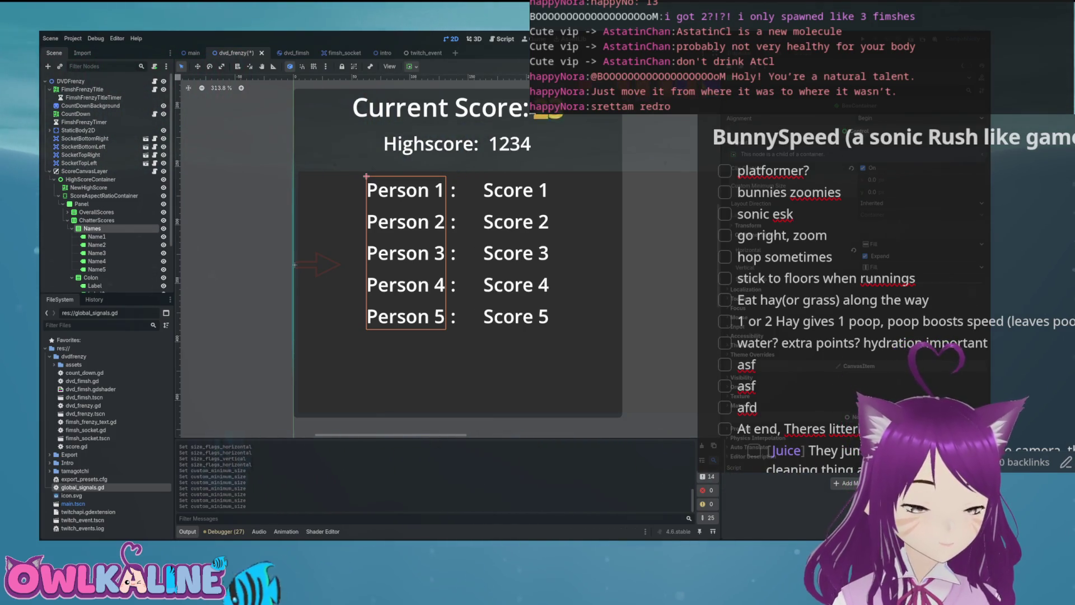
pyautogui.click(72, 229)
pyautogui.click(72, 236)
pyautogui.click(96, 220)
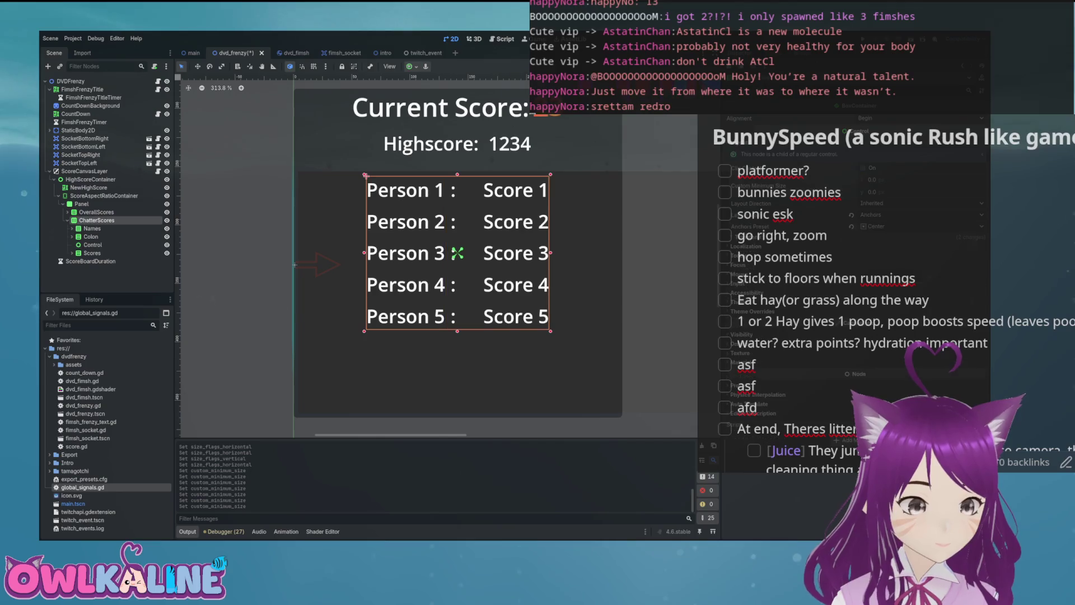
# Step: Browse the BoxContainer, FlowContainer and SplitContainer node types in Create New Node
pyautogui.hotkey('ctrl', 'a')
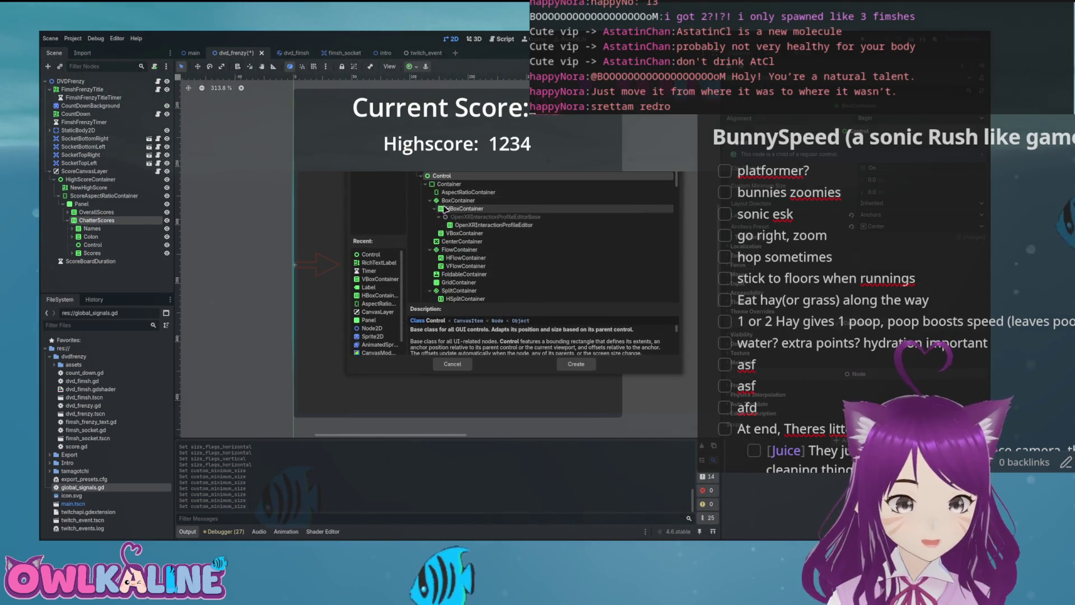
pyautogui.click(430, 200)
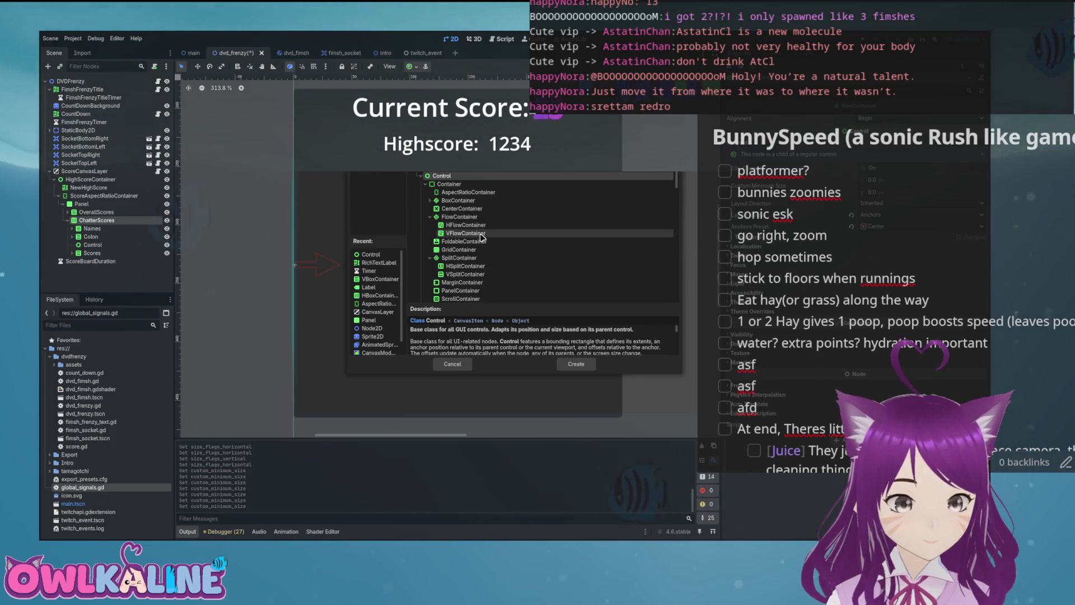
pyautogui.click(430, 217)
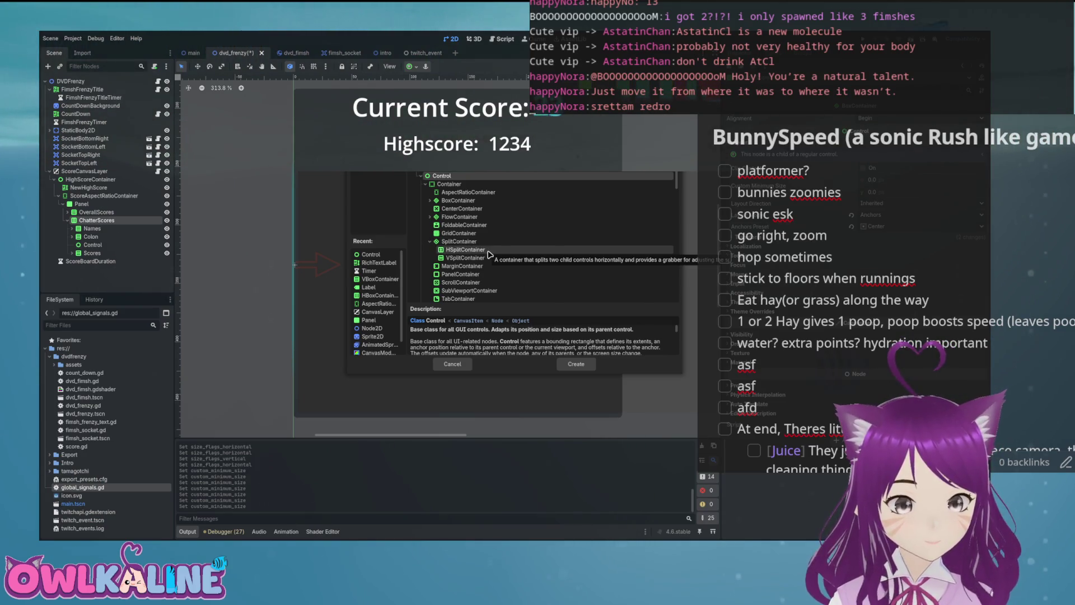
pyautogui.click(430, 242)
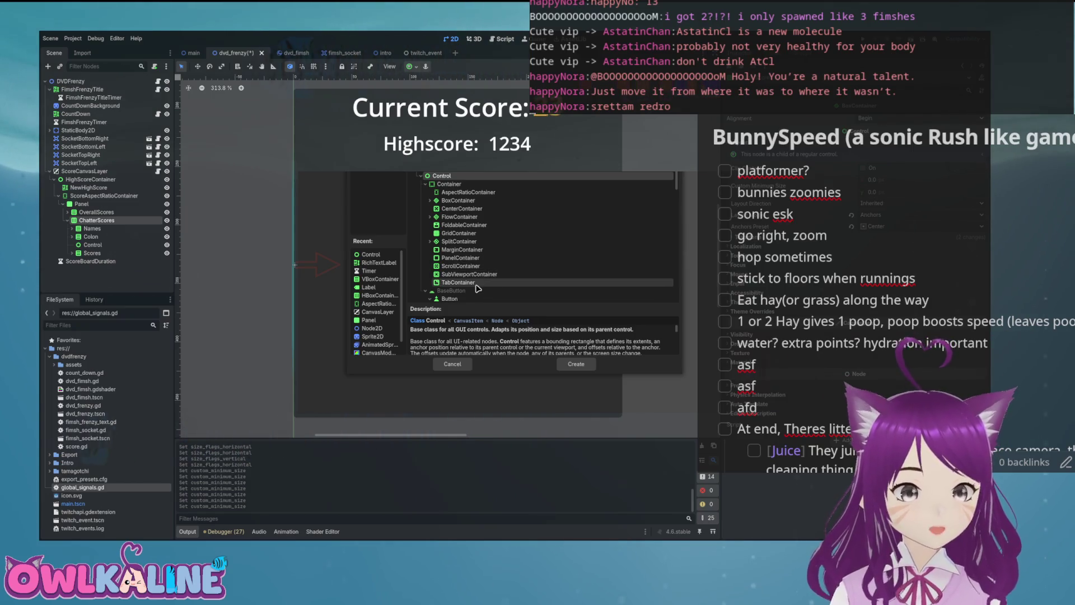
pyautogui.click(430, 217)
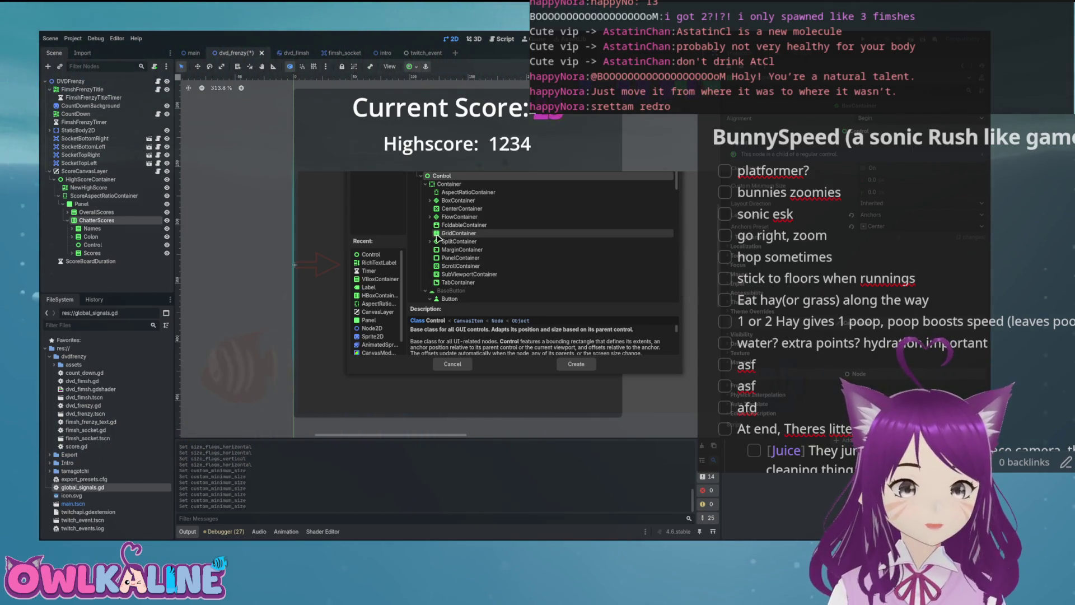
pyautogui.click(430, 200)
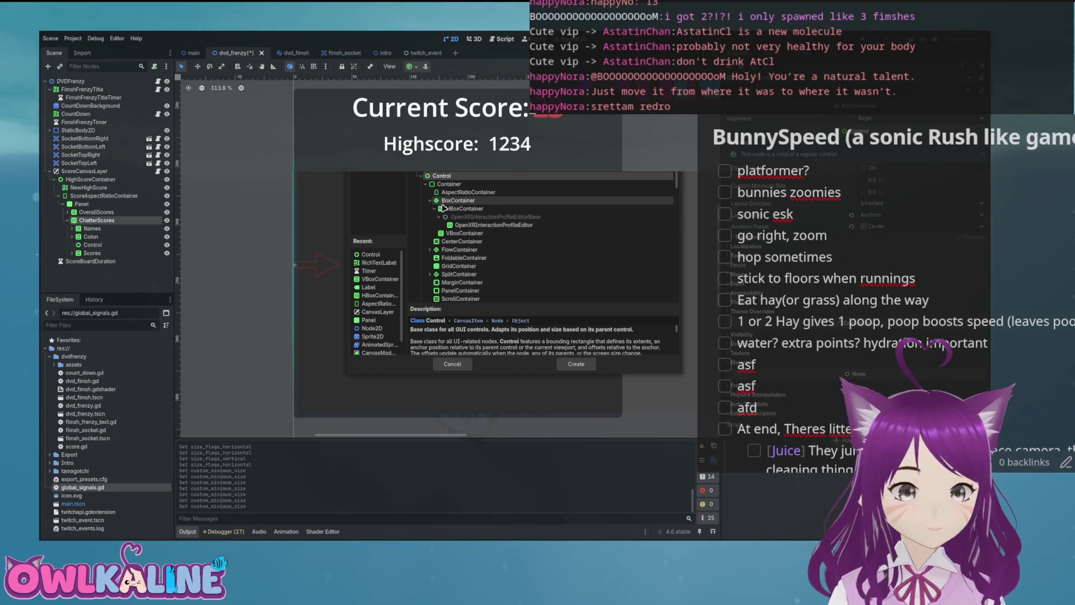
pyautogui.click(435, 208)
pyautogui.click(430, 201)
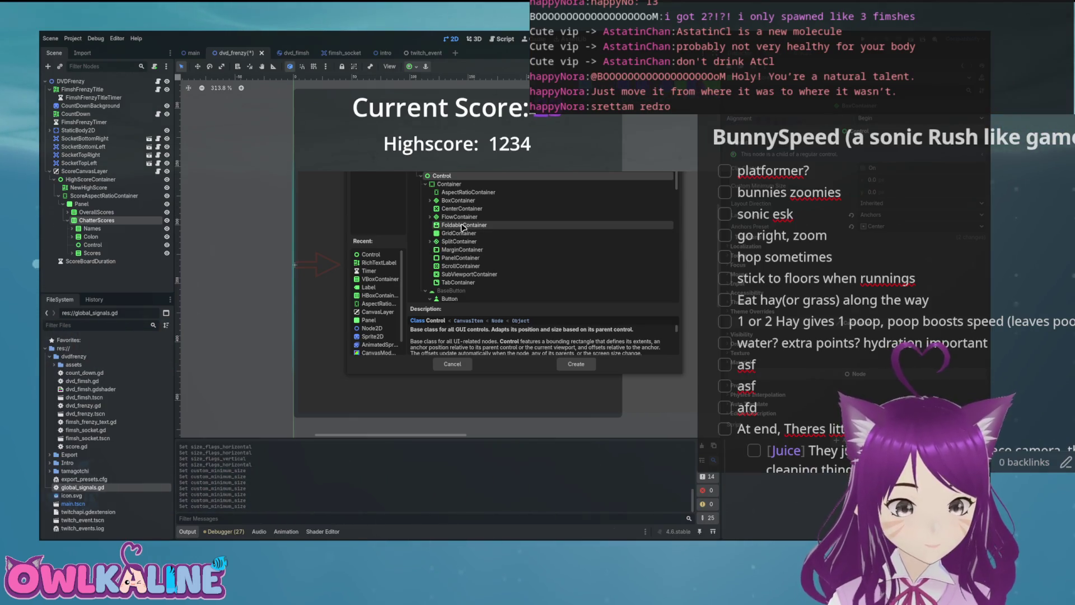
pyautogui.click(431, 241)
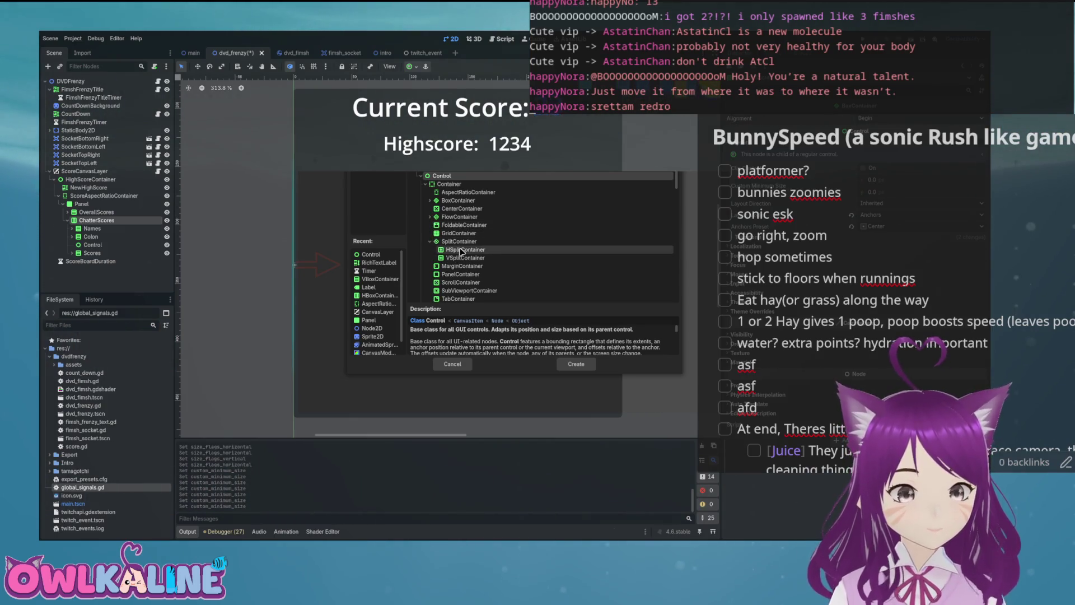
pyautogui.click(430, 242)
pyautogui.click(430, 201)
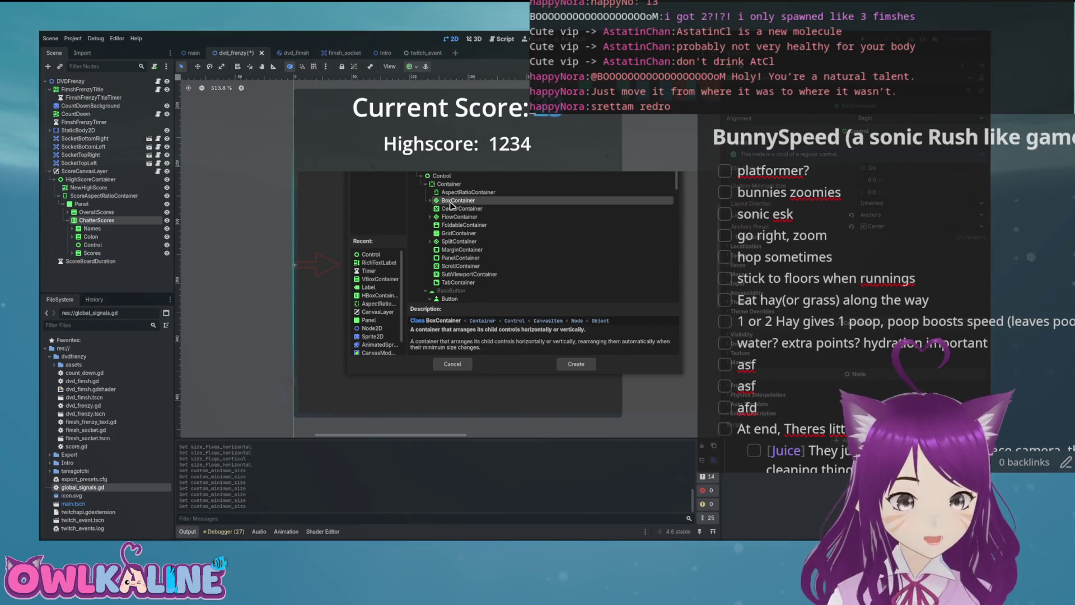
pyautogui.click(430, 200)
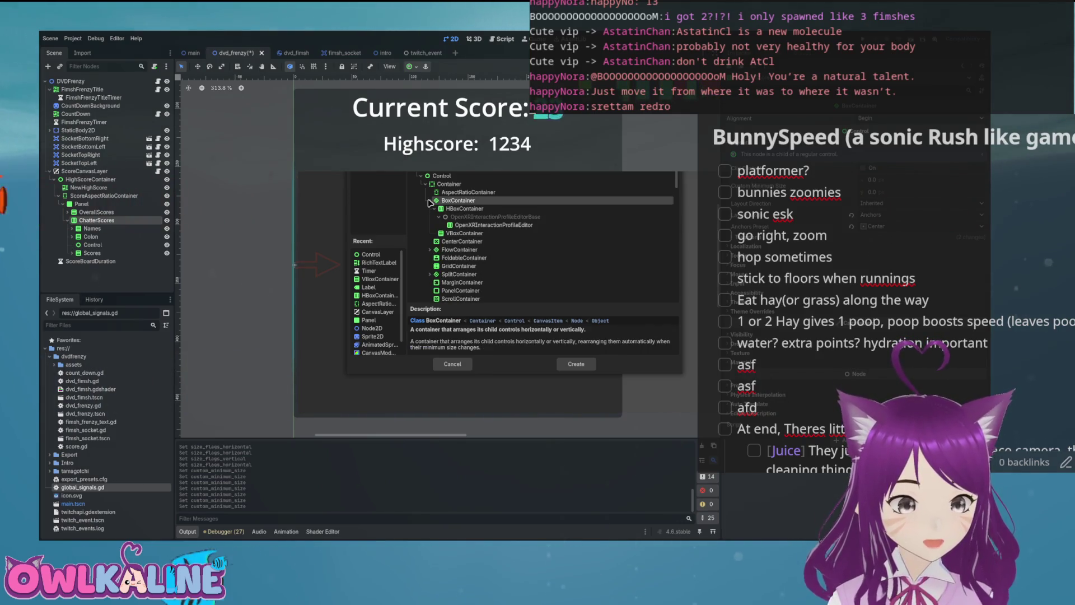
pyautogui.click(430, 201)
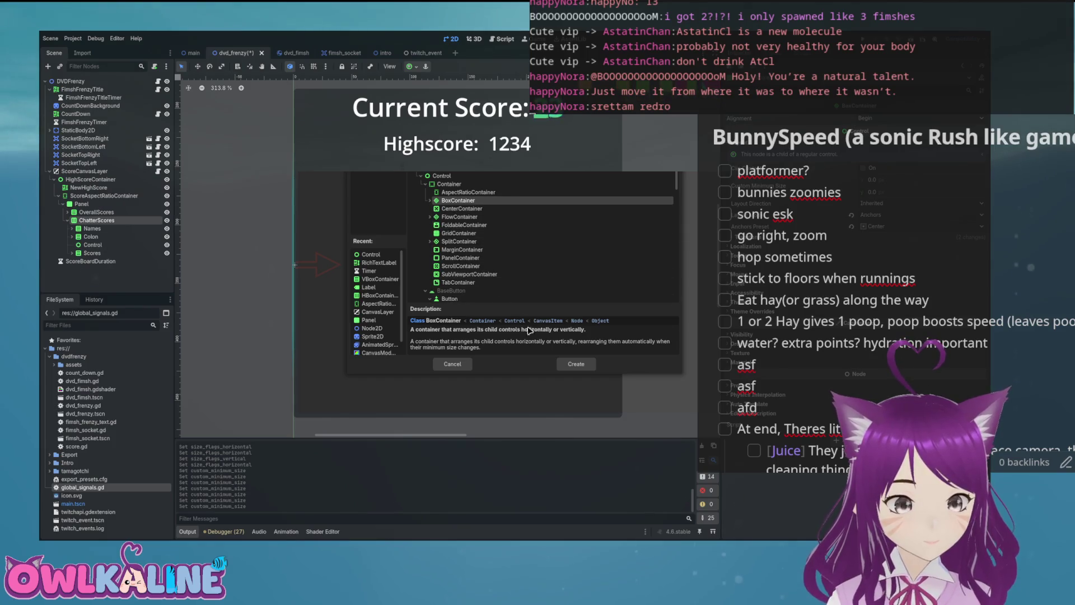
# Step: Create an HBoxContainer under ChatterScores and move the Names node into it
pyautogui.write('vb')
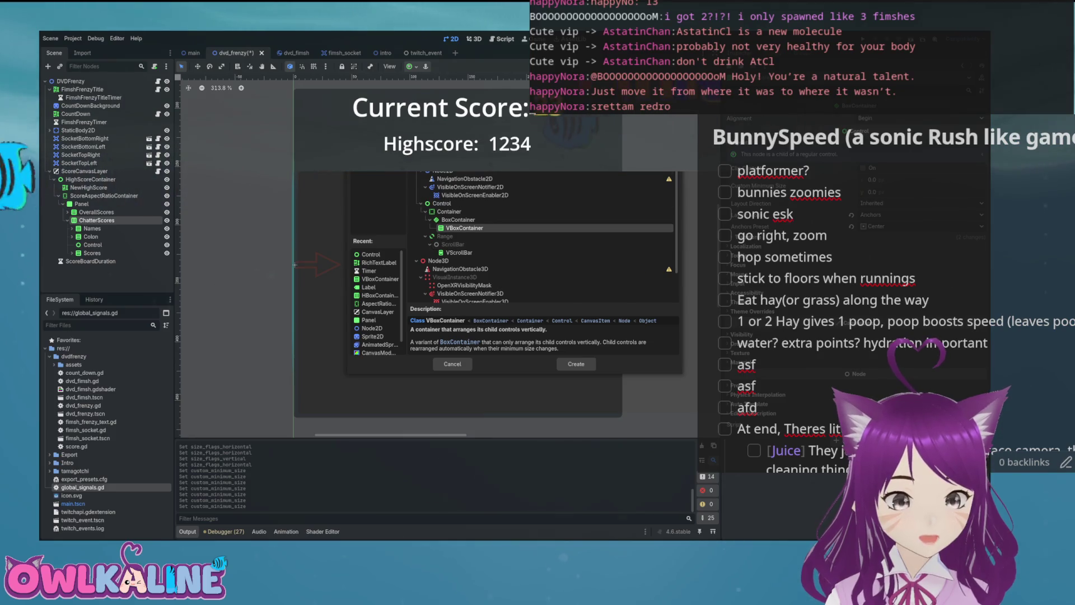
pyautogui.press('BackSpace')
pyautogui.press('BackSpace')
pyautogui.write('hb')
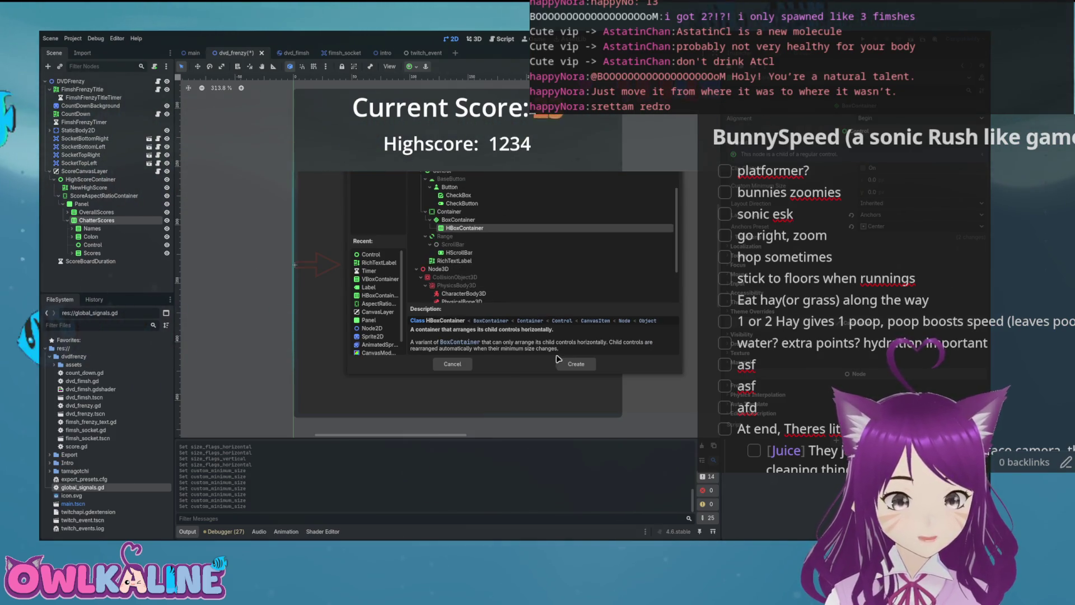
pyautogui.click(571, 365)
pyautogui.moveTo(103, 261)
pyautogui.mouseDown()
pyautogui.moveTo(88, 219)
pyautogui.moveTo(106, 233)
pyautogui.mouseUp()
# Step: Add a Control child node to the HBoxContainer
pyautogui.click(73, 245)
pyautogui.click(72, 245)
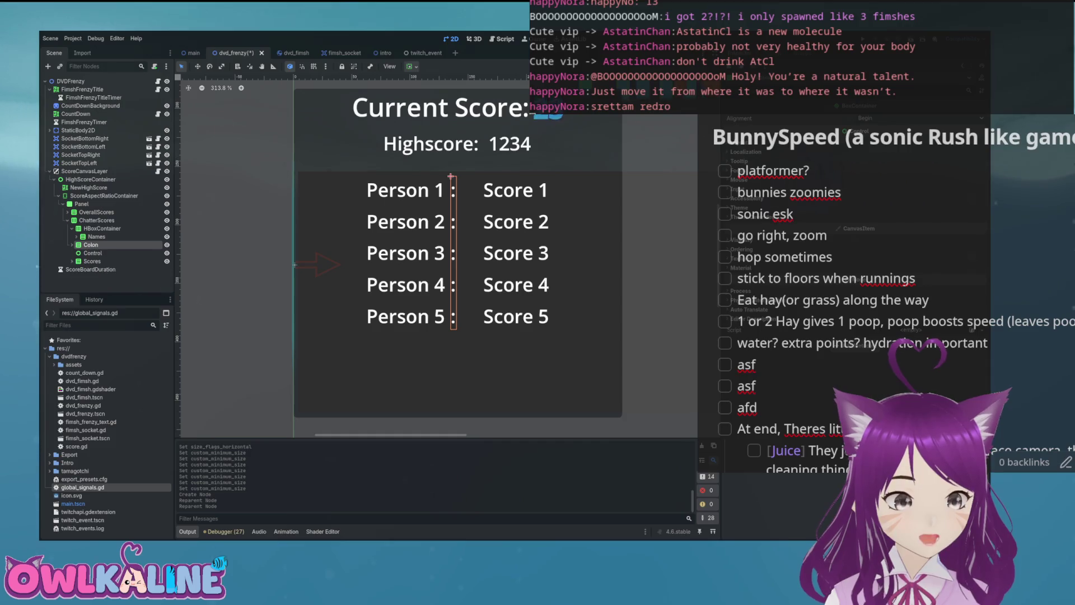
pyautogui.click(102, 228)
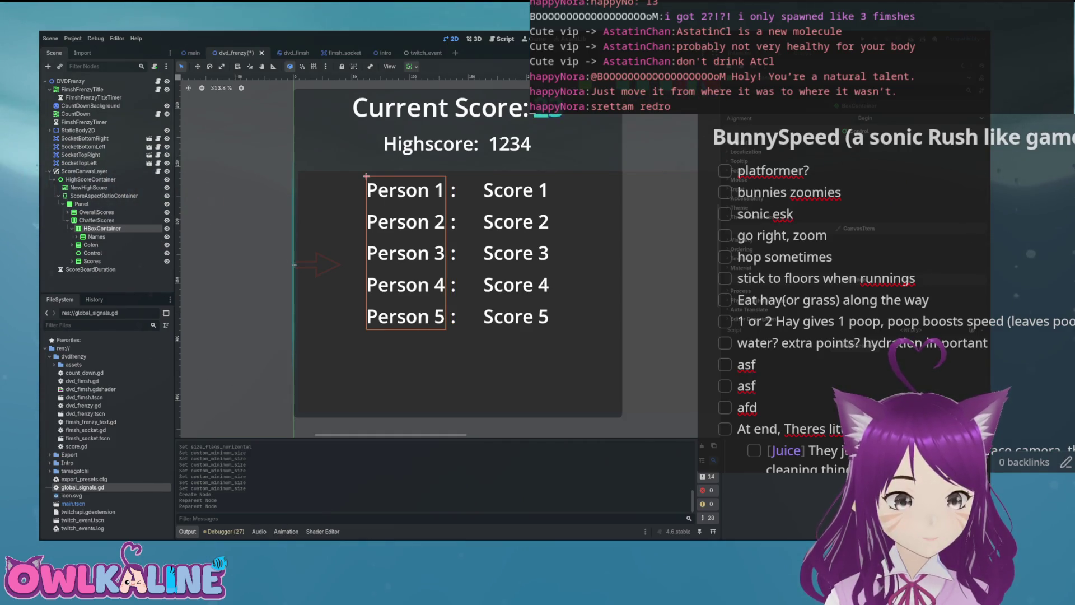
pyautogui.hotkey('ctrl', 'a')
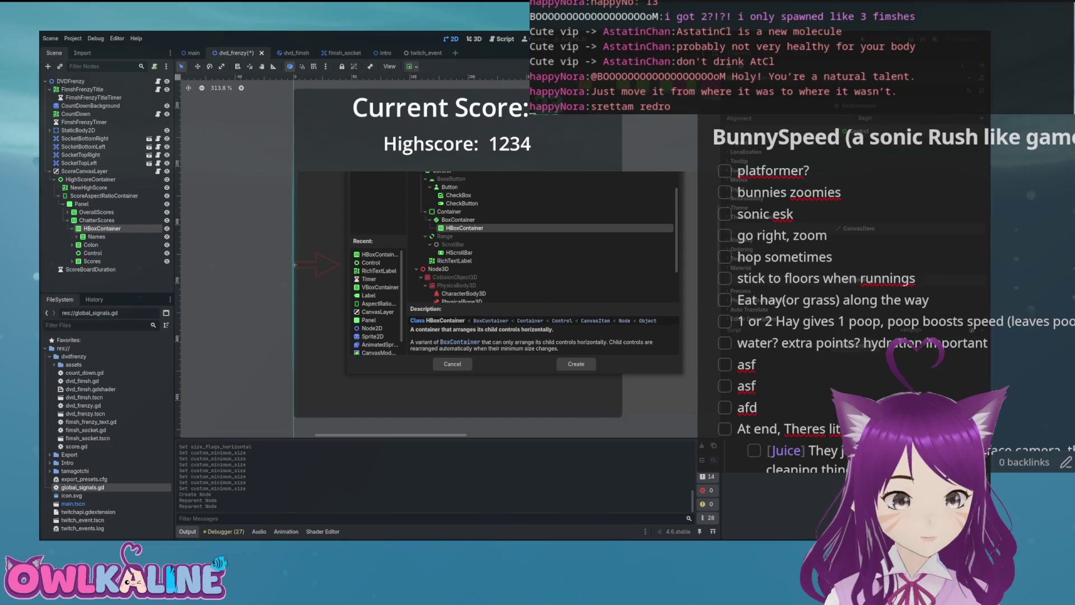
pyautogui.write('control')
pyautogui.press('Return')
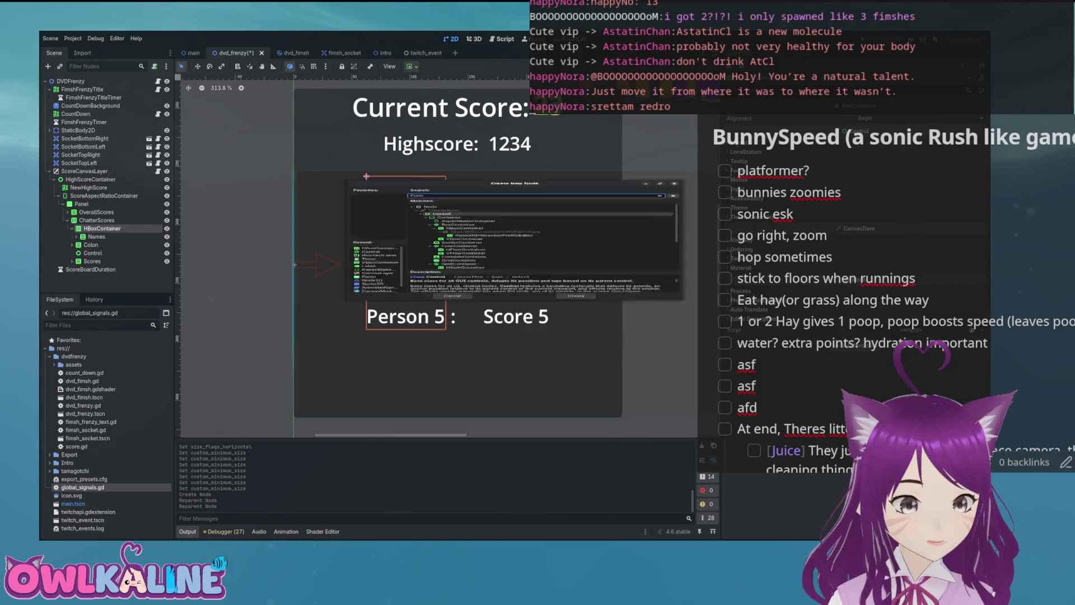
# Step: Move Colon, Control and Scores into the HBoxContainer and turn off Names' horizontal Expand
pyautogui.click(89, 254)
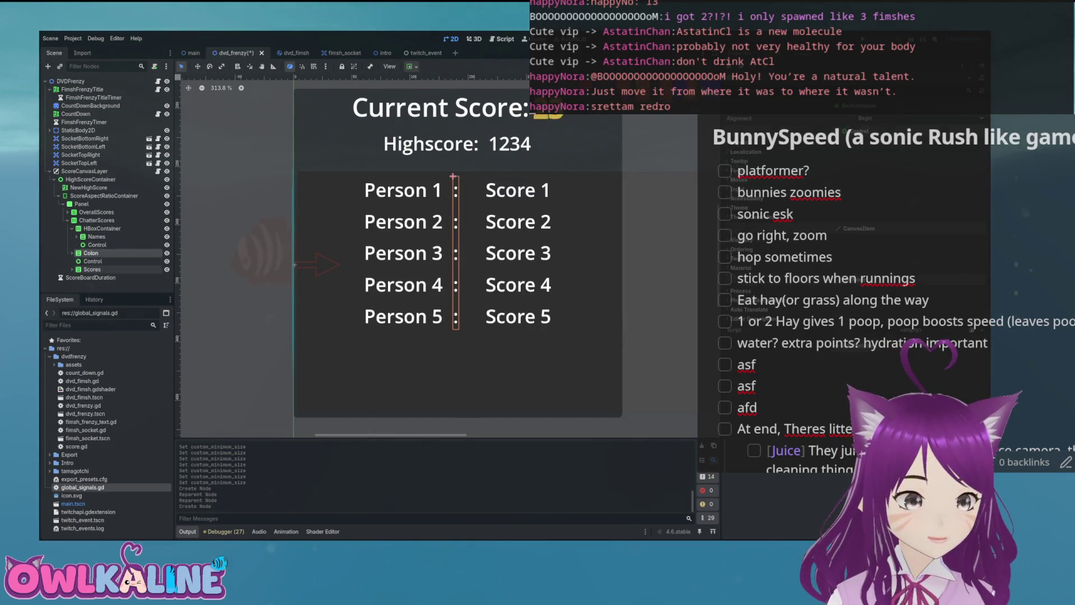
pyautogui.keyDown('shift'); pyautogui.click(92, 269); pyautogui.keyUp('shift')
pyautogui.moveTo(92, 270); pyautogui.dragTo(98, 245)
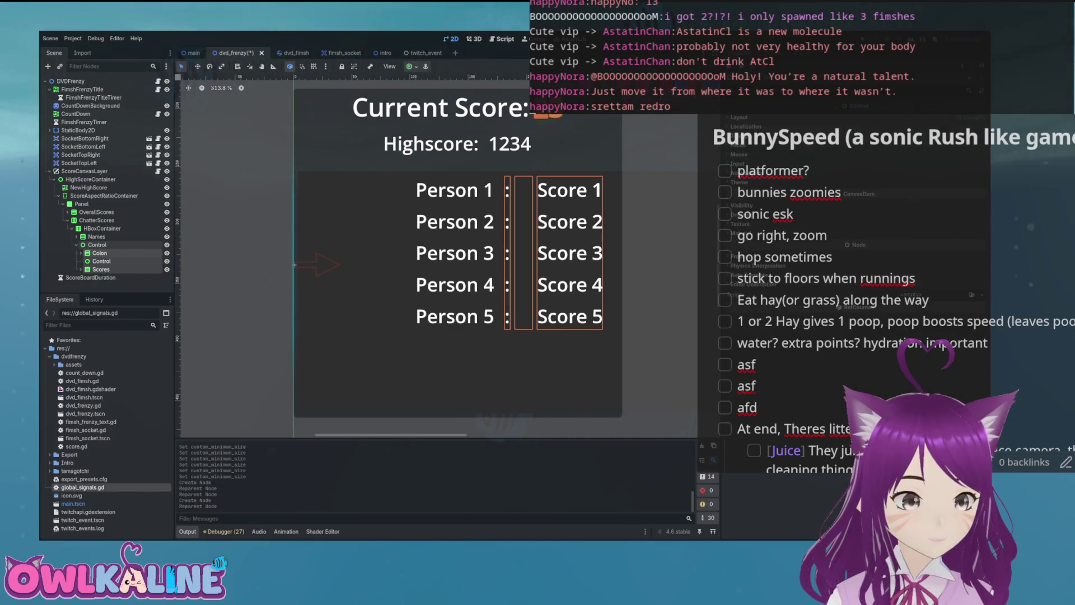
pyautogui.click(97, 236)
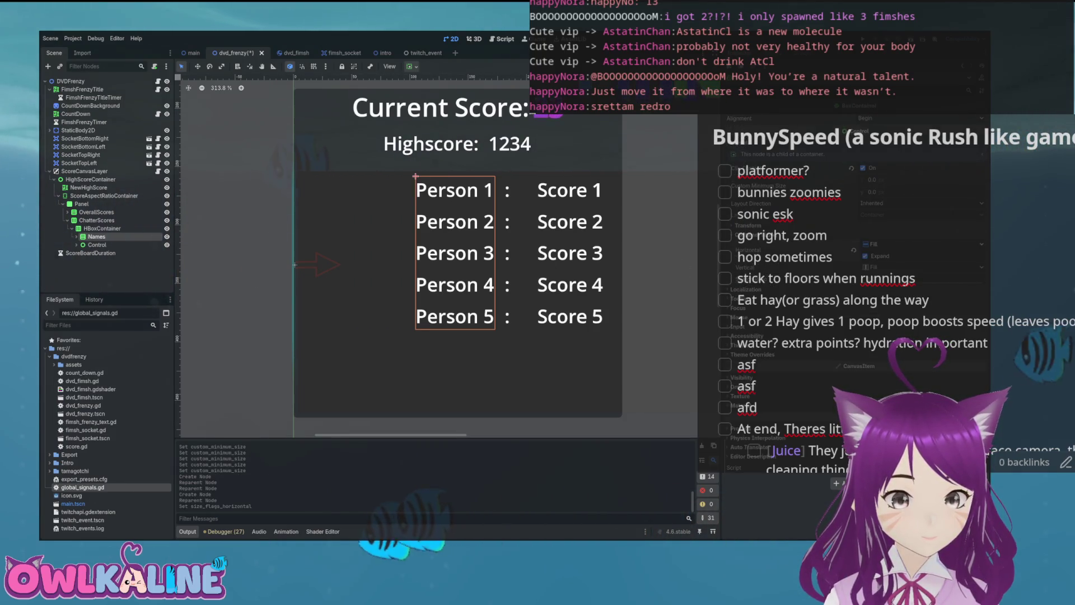
pyautogui.click(865, 256)
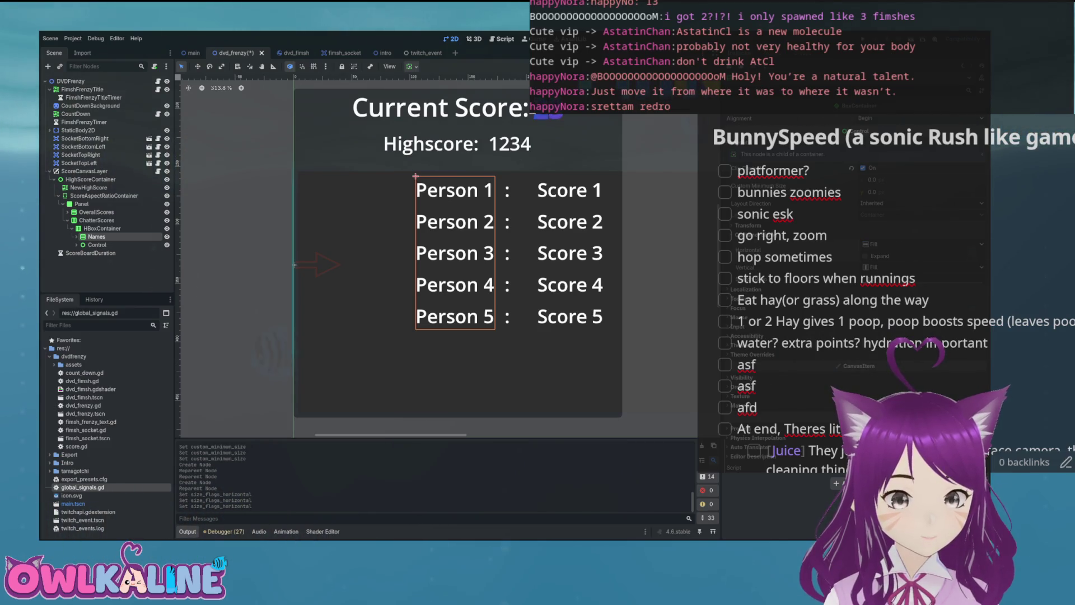
pyautogui.click(863, 167)
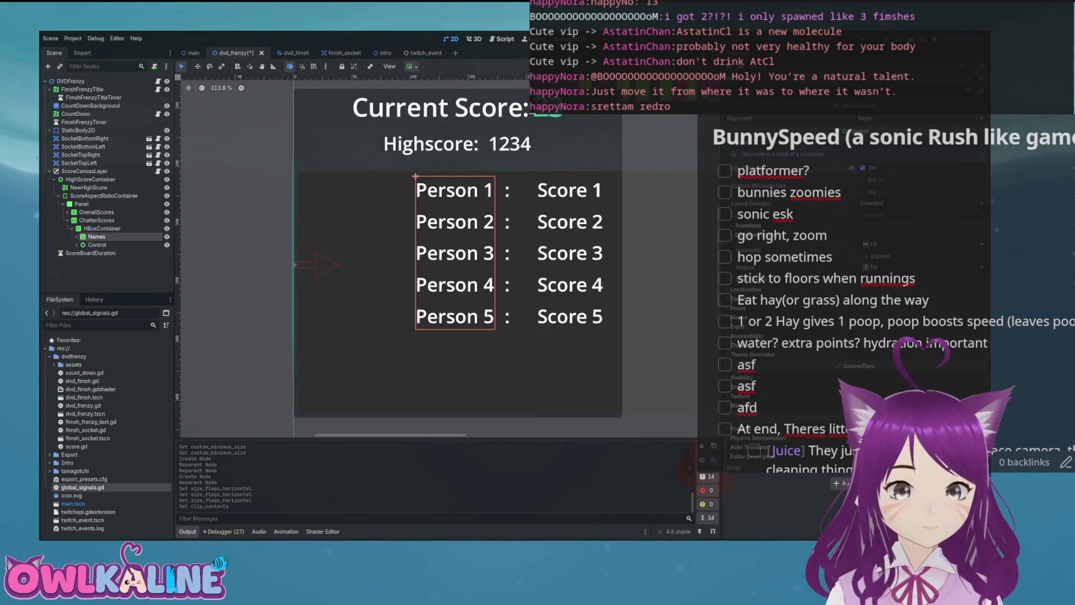
# Step: Try anchor presets on ChatterScores, settling on stretching it across the full panel width
pyautogui.click(102, 228)
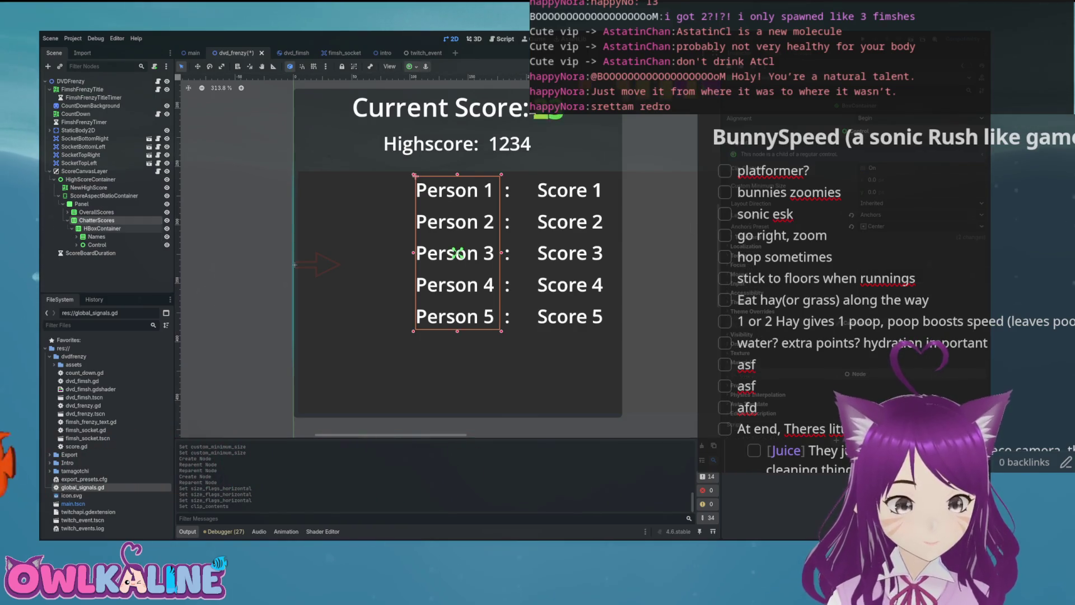
pyautogui.click(97, 221)
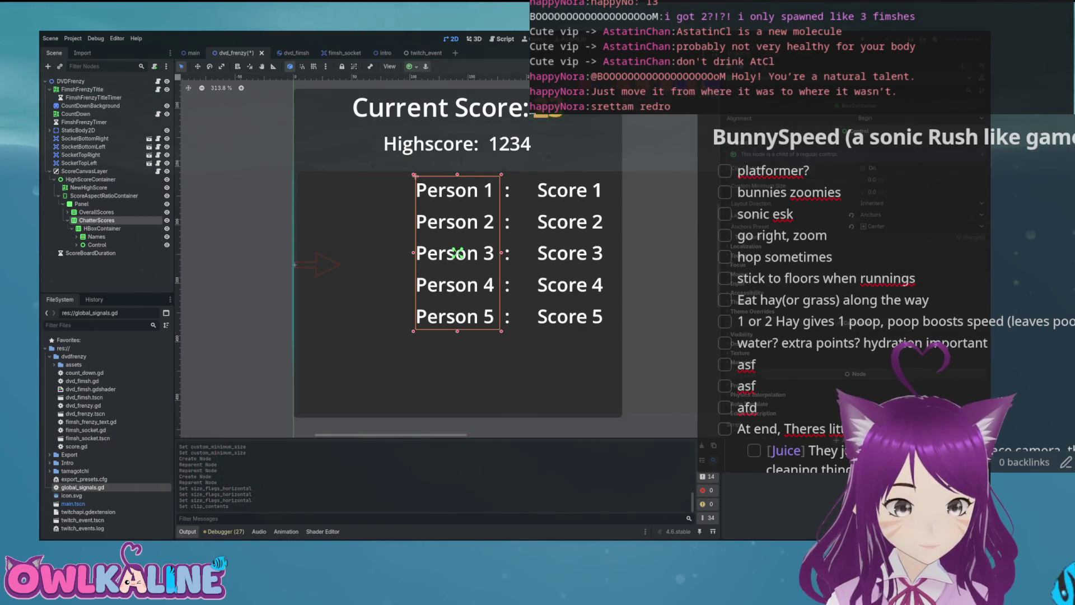
pyautogui.click(96, 212)
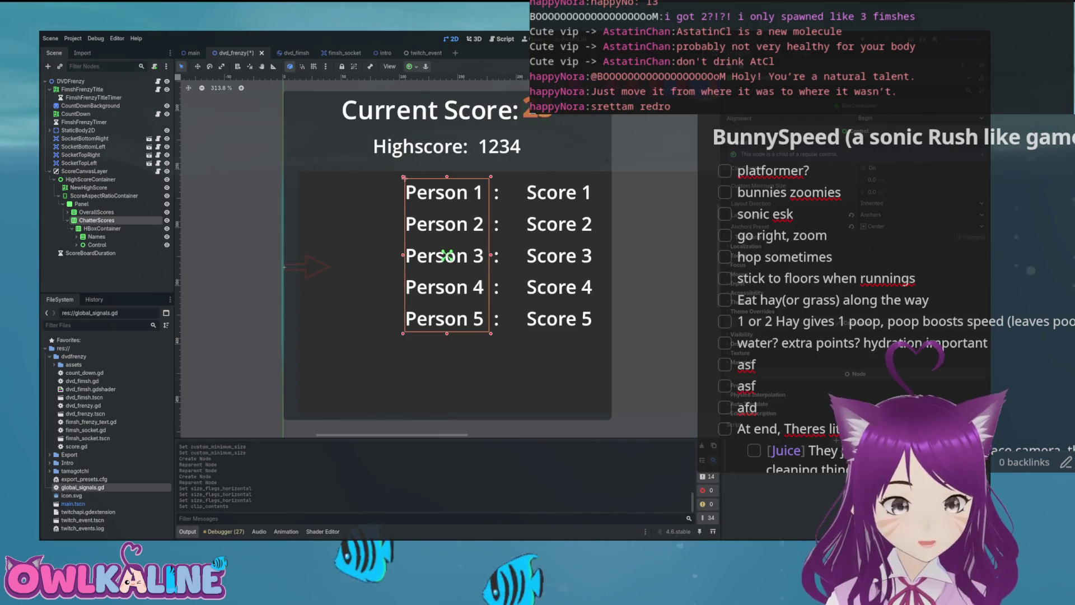
pyautogui.click(96, 220)
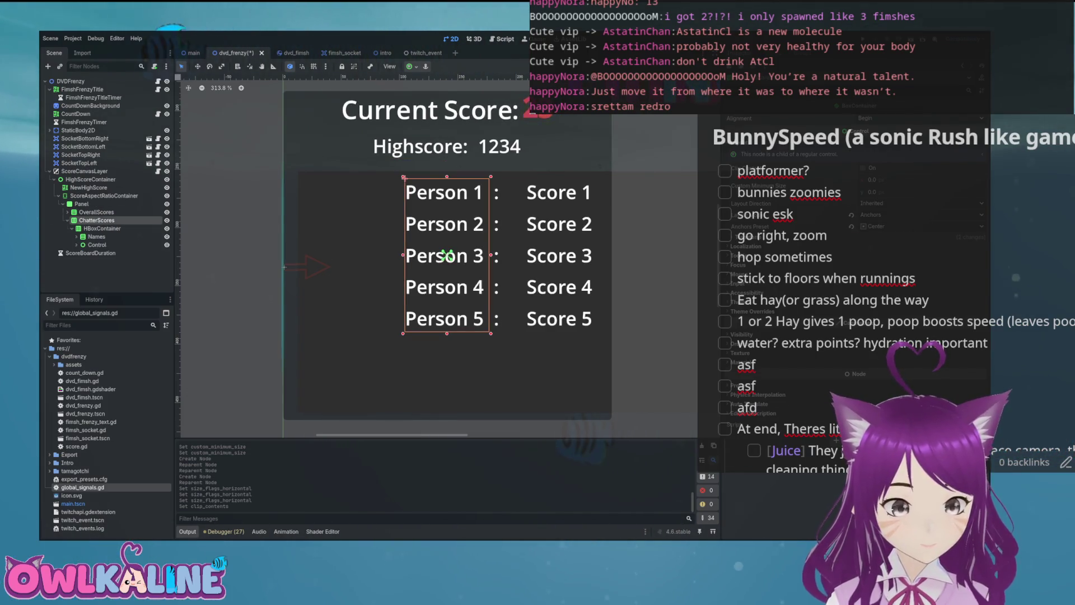
pyautogui.click(924, 227)
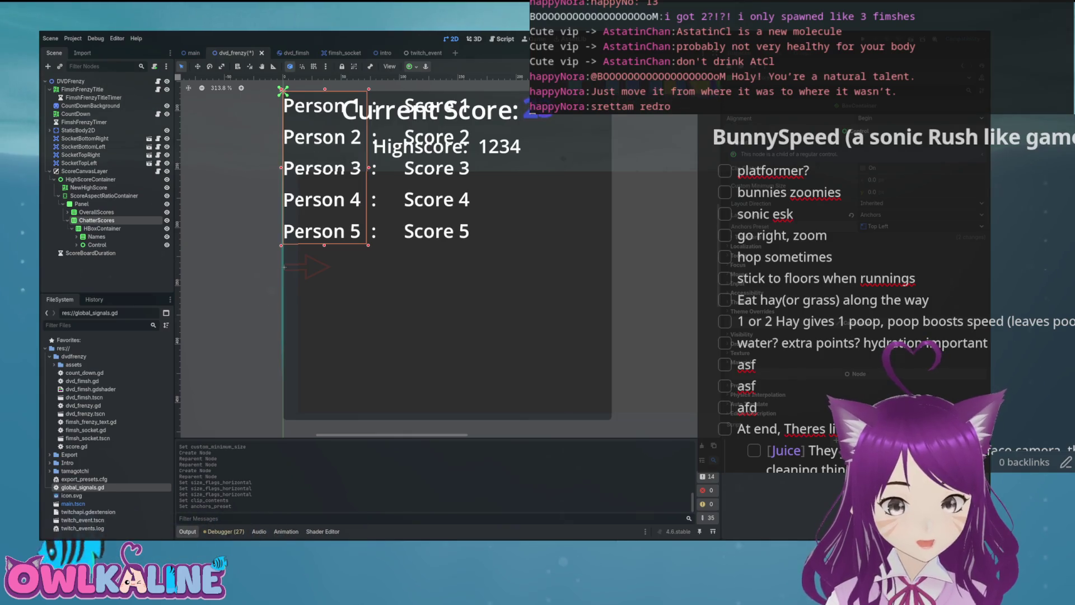
pyautogui.click(924, 227)
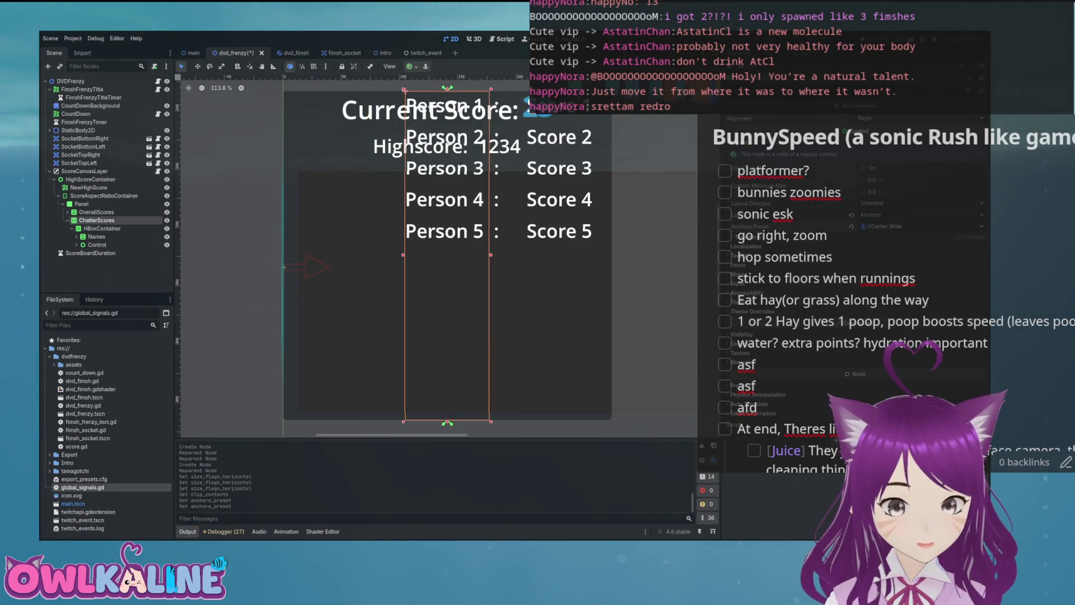
pyautogui.click(924, 226)
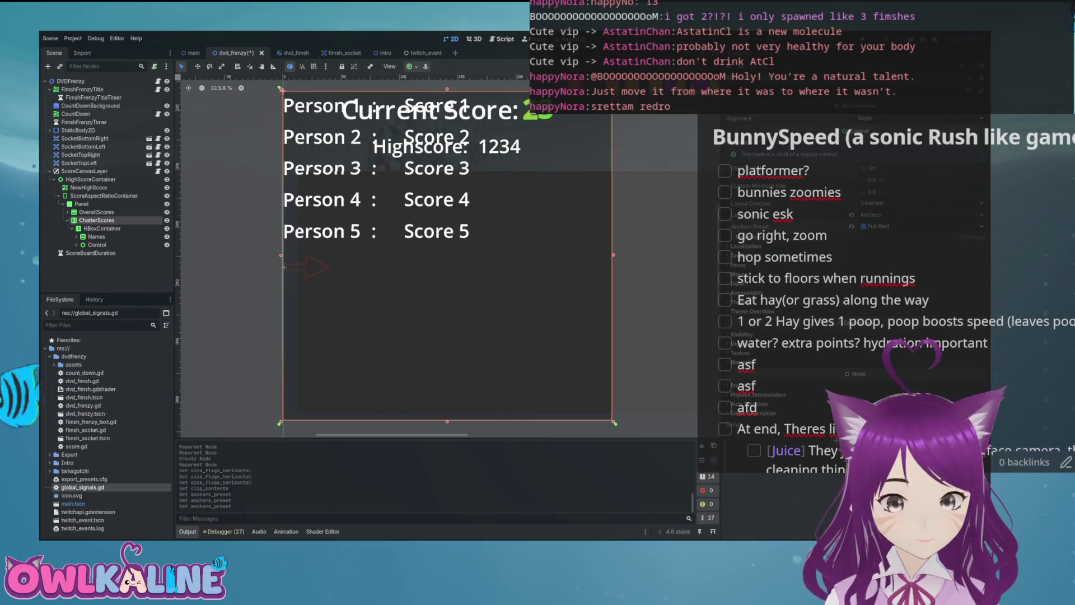
pyautogui.click(924, 226)
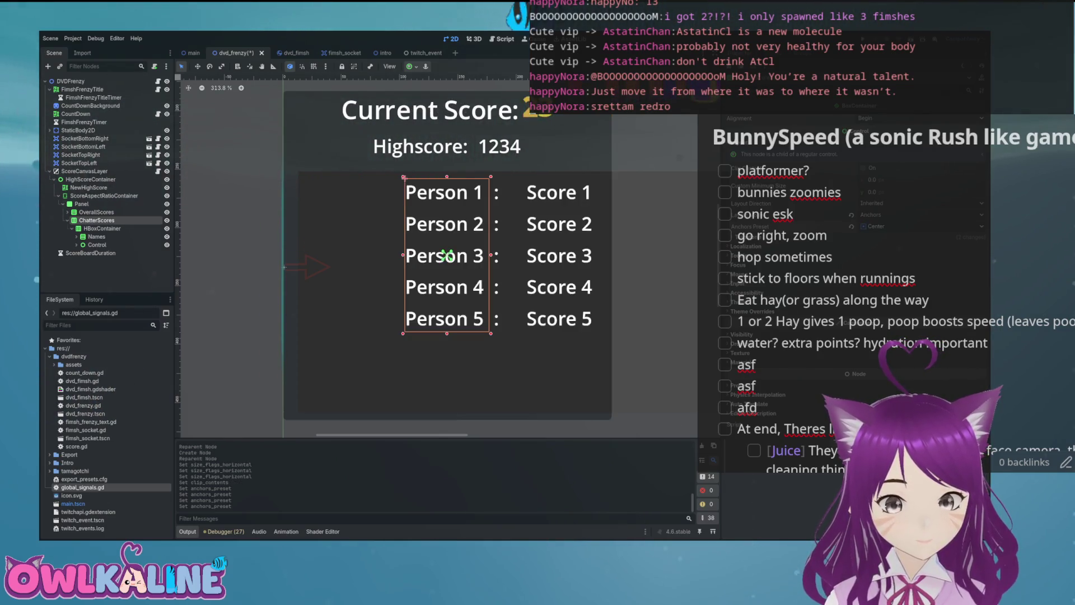
pyautogui.click(924, 227)
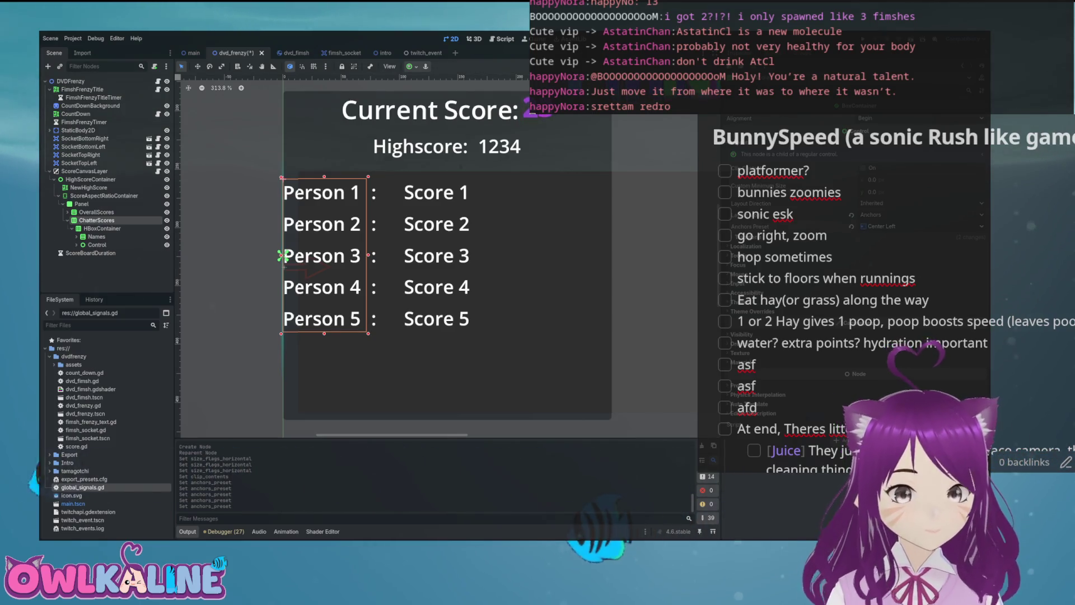
pyautogui.click(924, 226)
pyautogui.click(924, 387)
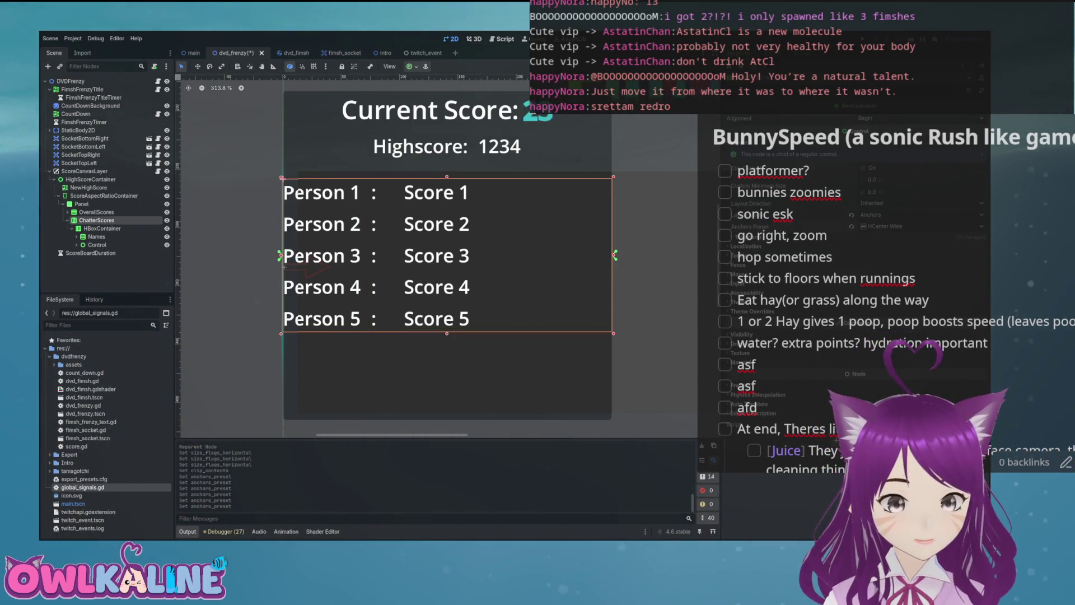
# Step: Fold the Transform section and select Names inside the HBoxContainer
pyautogui.click(745, 237)
pyautogui.click(745, 237)
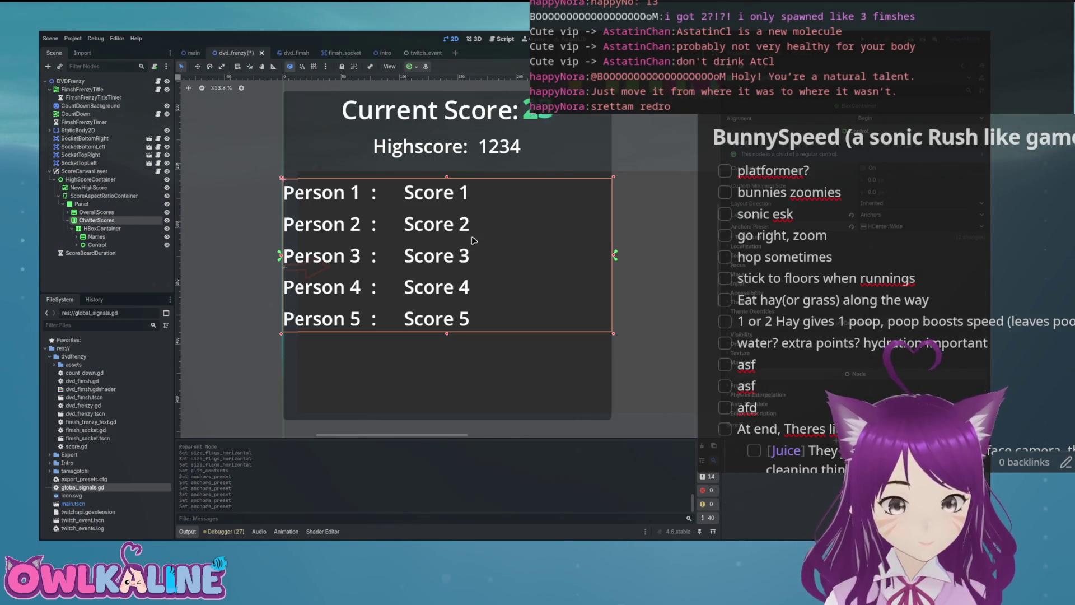
pyautogui.click(102, 229)
pyautogui.click(97, 237)
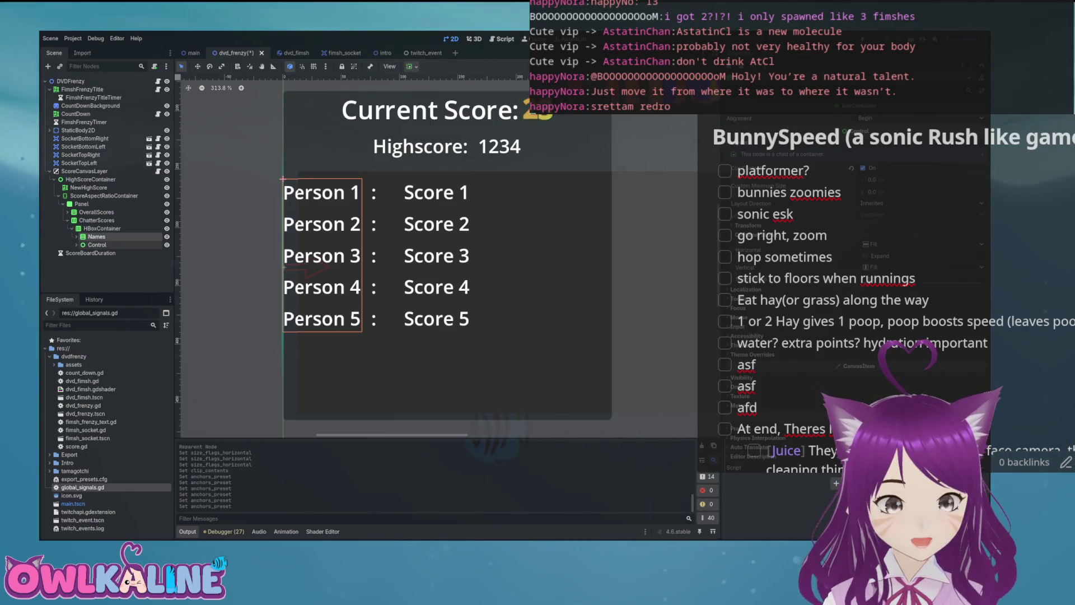
# Step: Inspect the Colon, spacer Control and Scores children of the HBoxContainer row
pyautogui.click(96, 245)
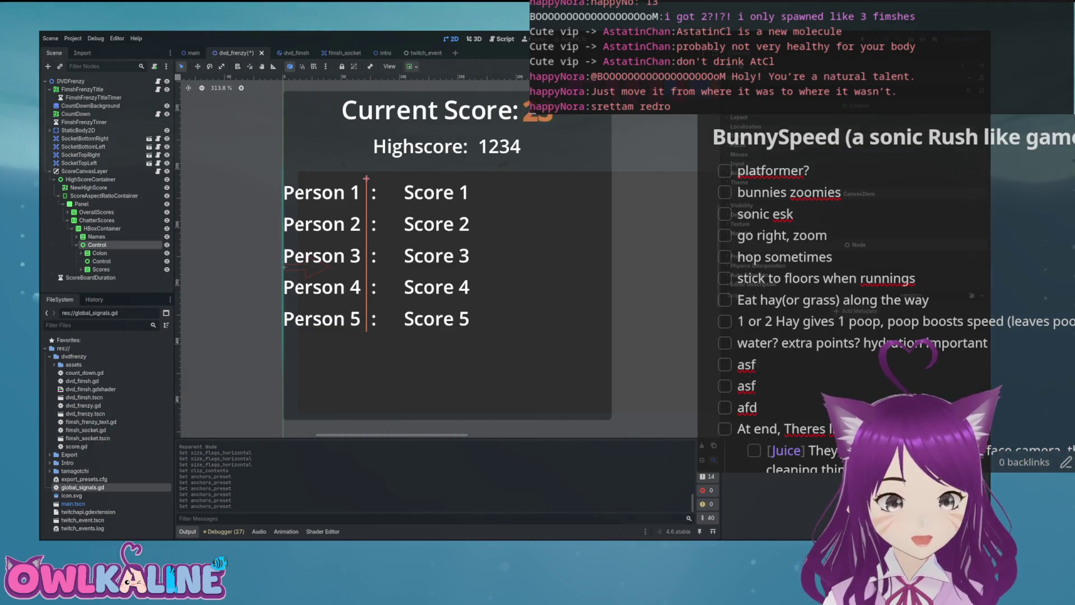
pyautogui.click(100, 253)
pyautogui.click(102, 261)
pyautogui.click(101, 269)
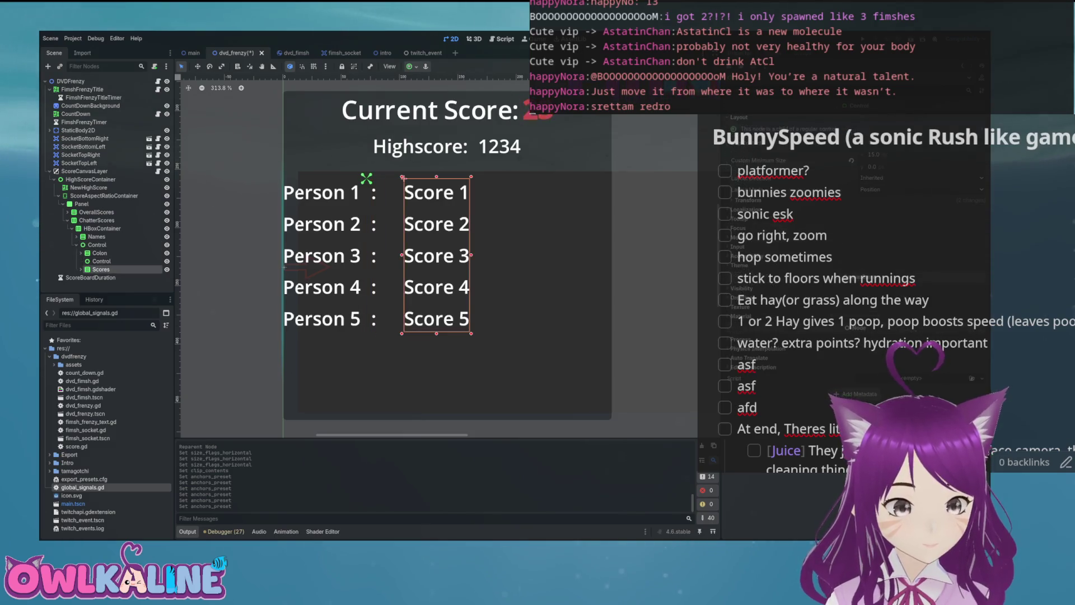
pyautogui.click(96, 245)
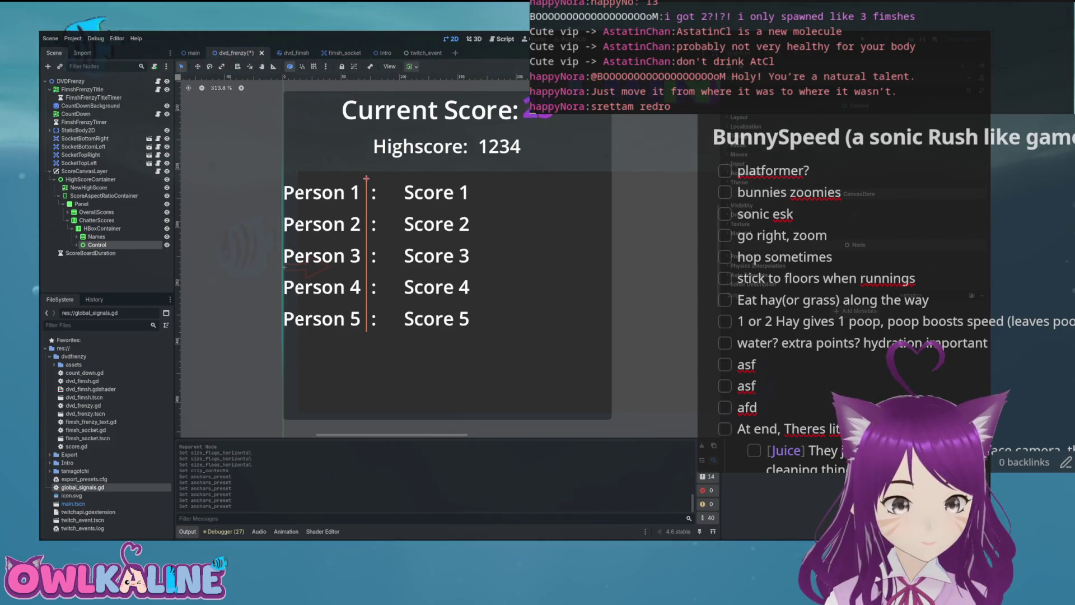
pyautogui.press('Left')
pyautogui.press('Left')
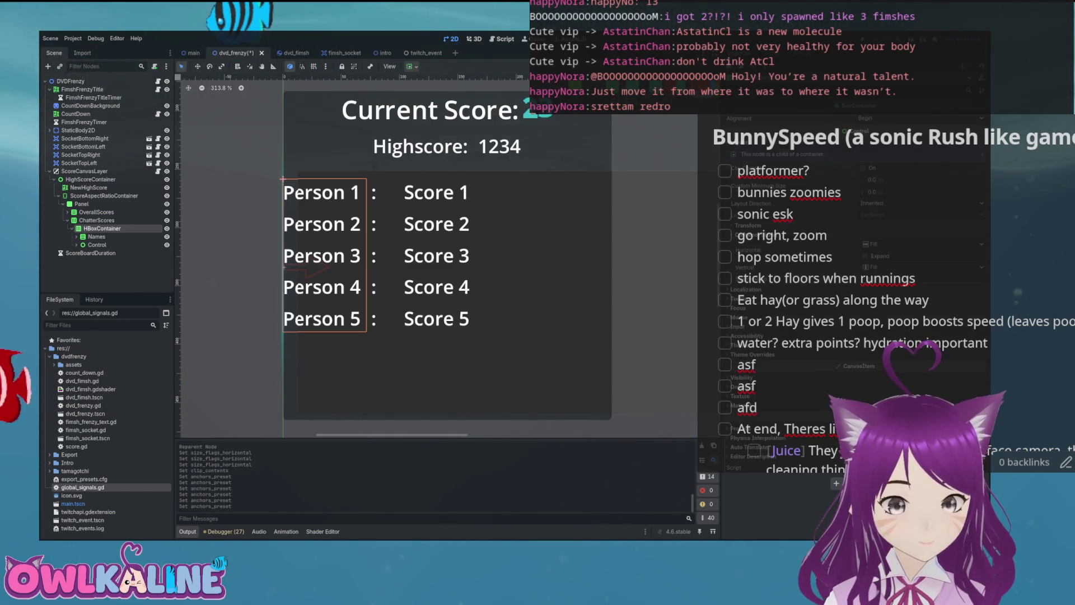
# Step: Try Expand and Shrink Center on the row, settling on Shrink Begin to align it left
pyautogui.click(866, 256)
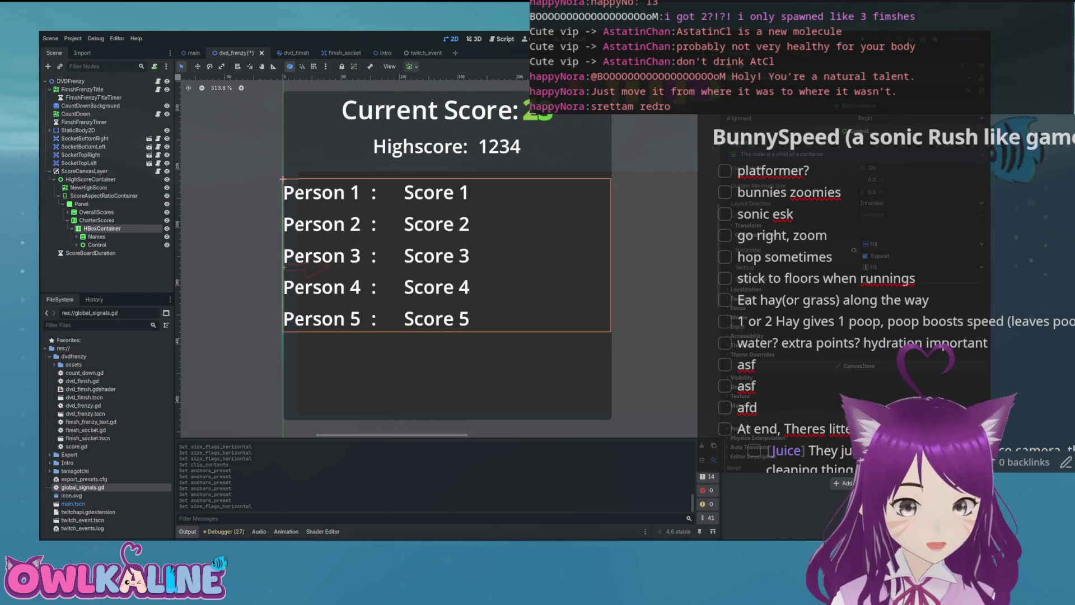
pyautogui.click(923, 244)
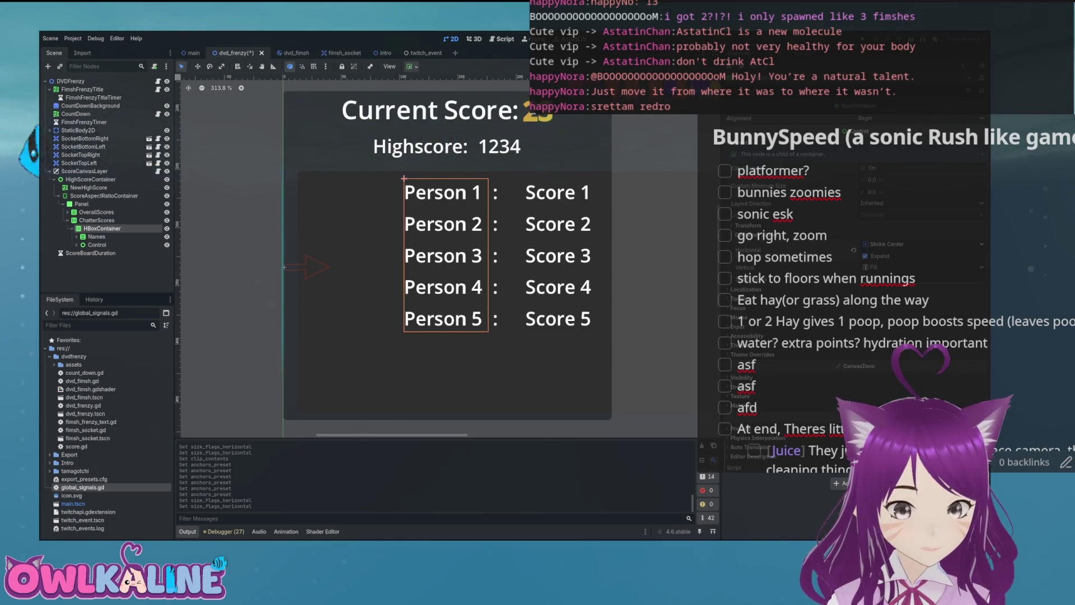
pyautogui.click(923, 258)
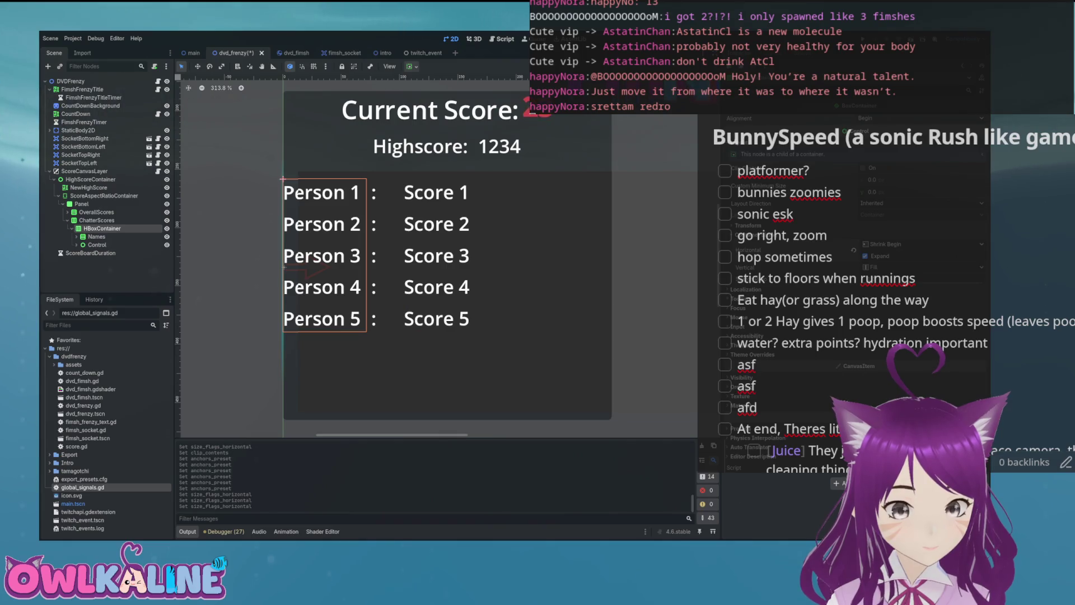
pyautogui.click(96, 237)
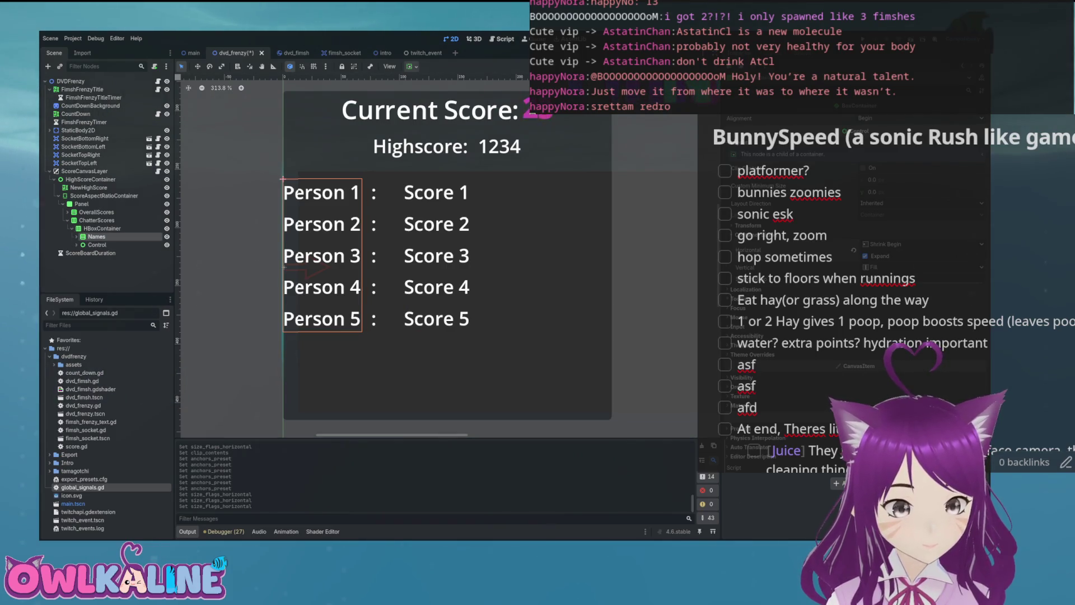
pyautogui.click(923, 244)
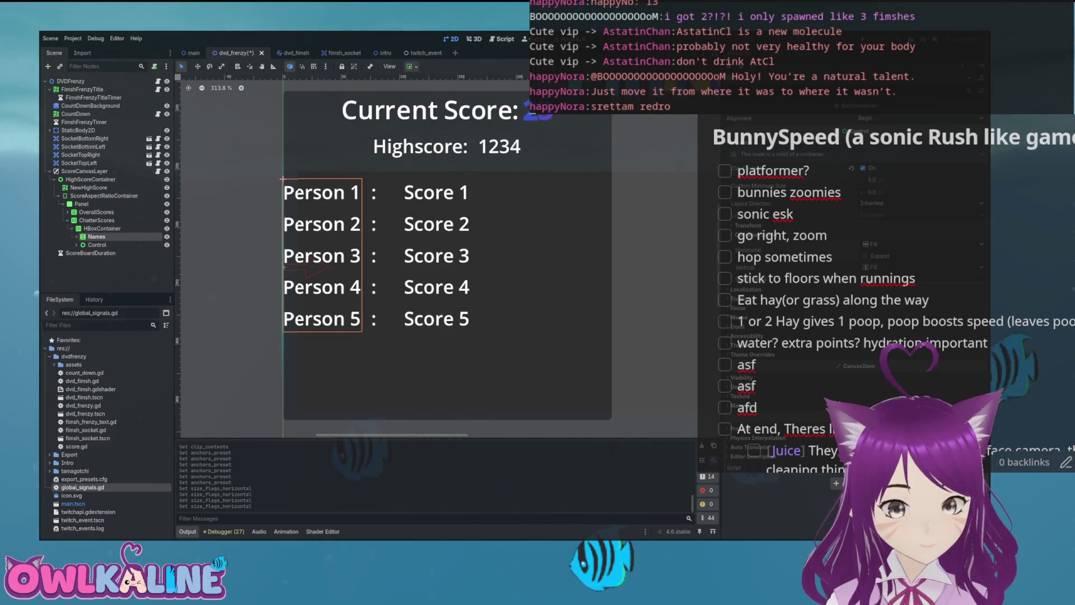
pyautogui.click(748, 226)
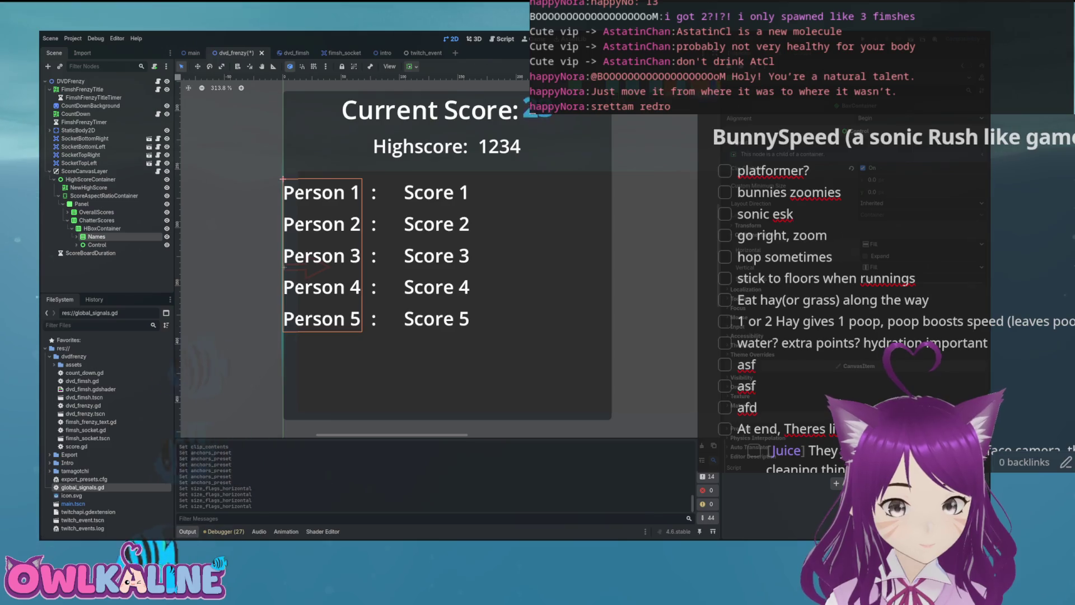
pyautogui.click(748, 225)
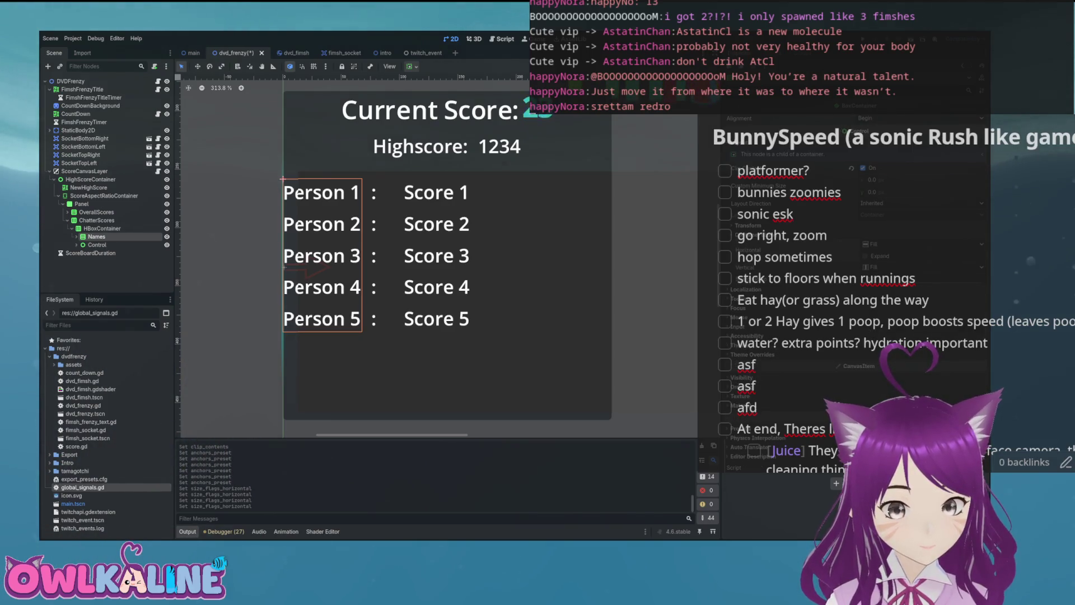
# Step: Try Names minimum widths of 500, 200, 100 and 150, settling on 130
pyautogui.write('5')
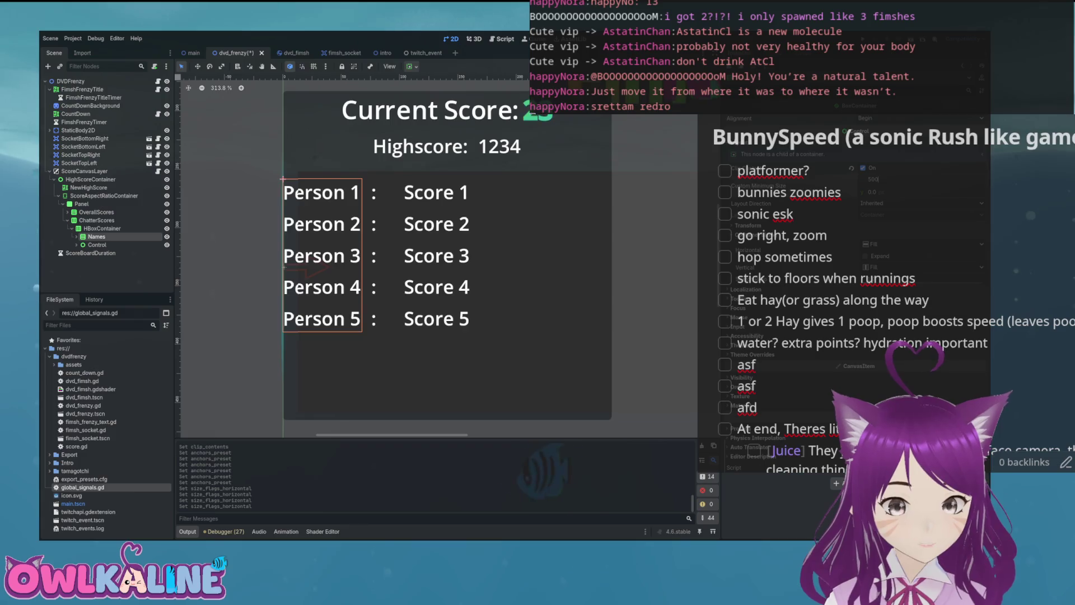
pyautogui.press('Return')
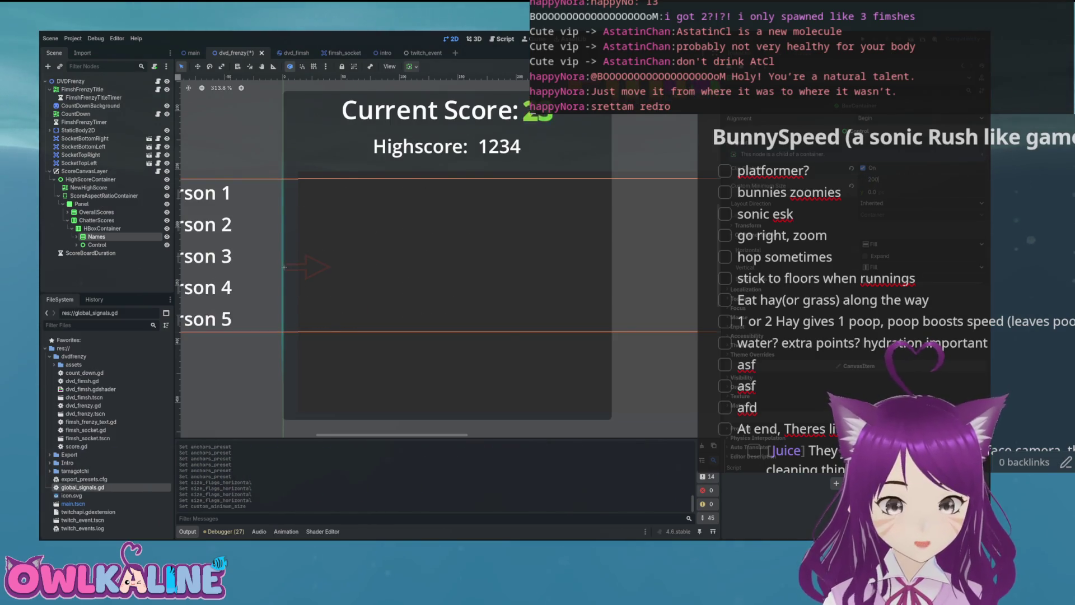
pyautogui.press('Return')
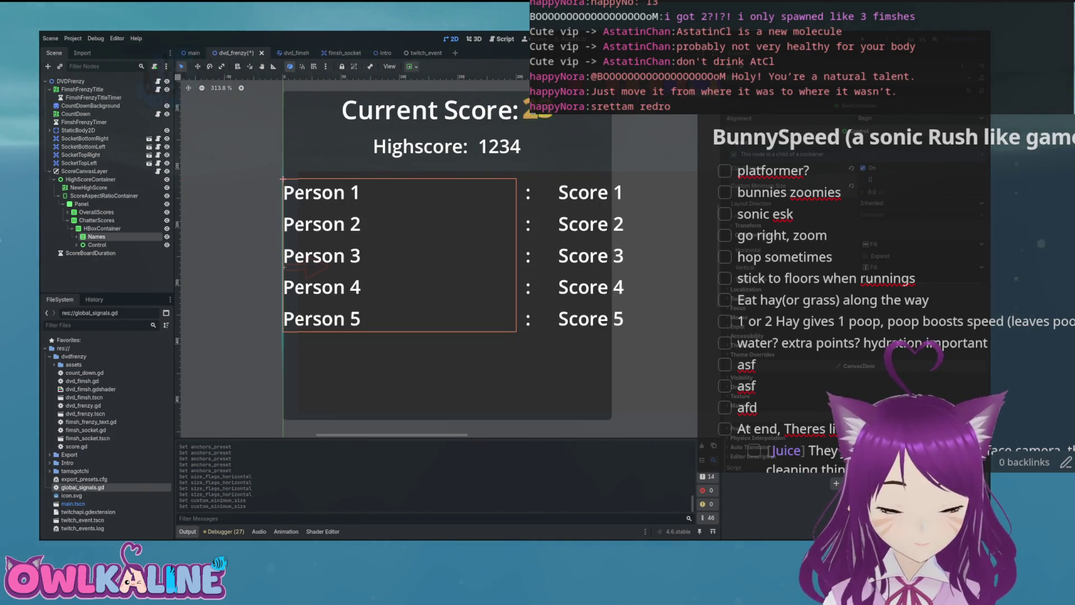
pyautogui.press('Return')
pyautogui.write('150')
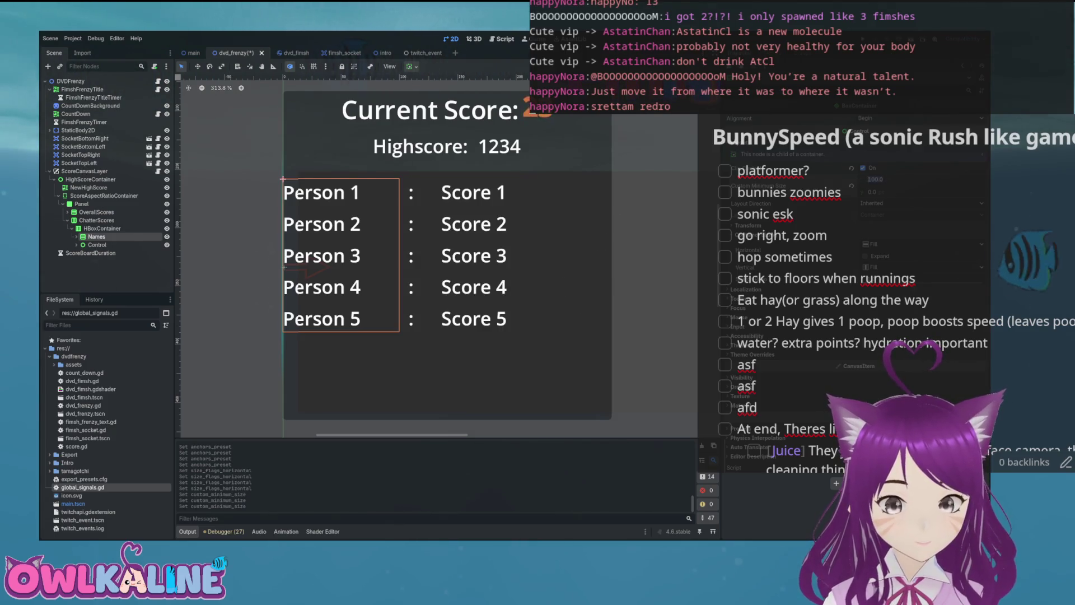
pyautogui.press('Return')
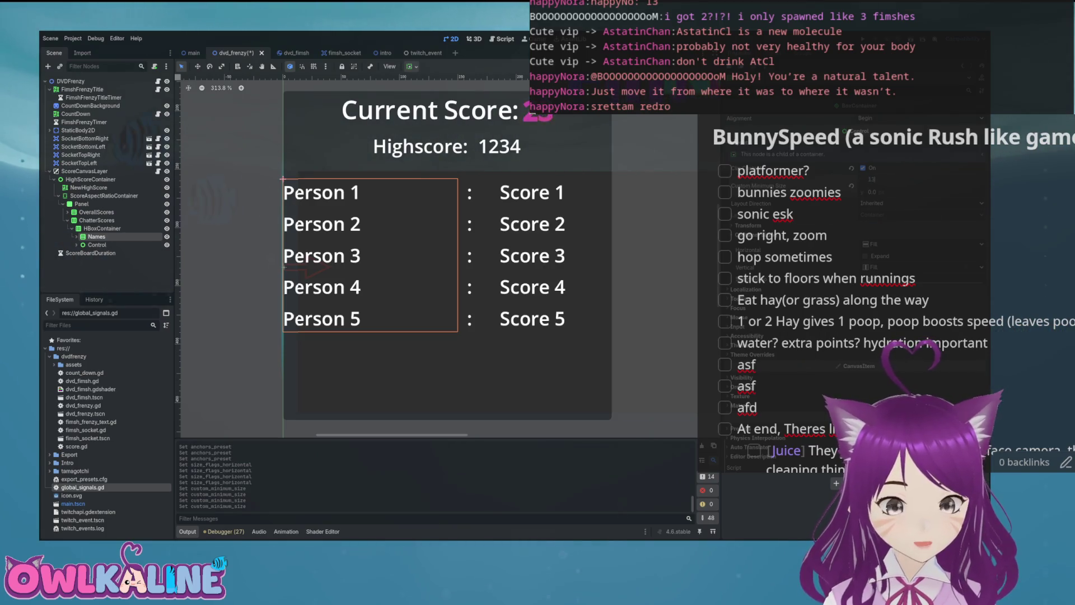
pyautogui.write('0.0')
pyautogui.press('Return')
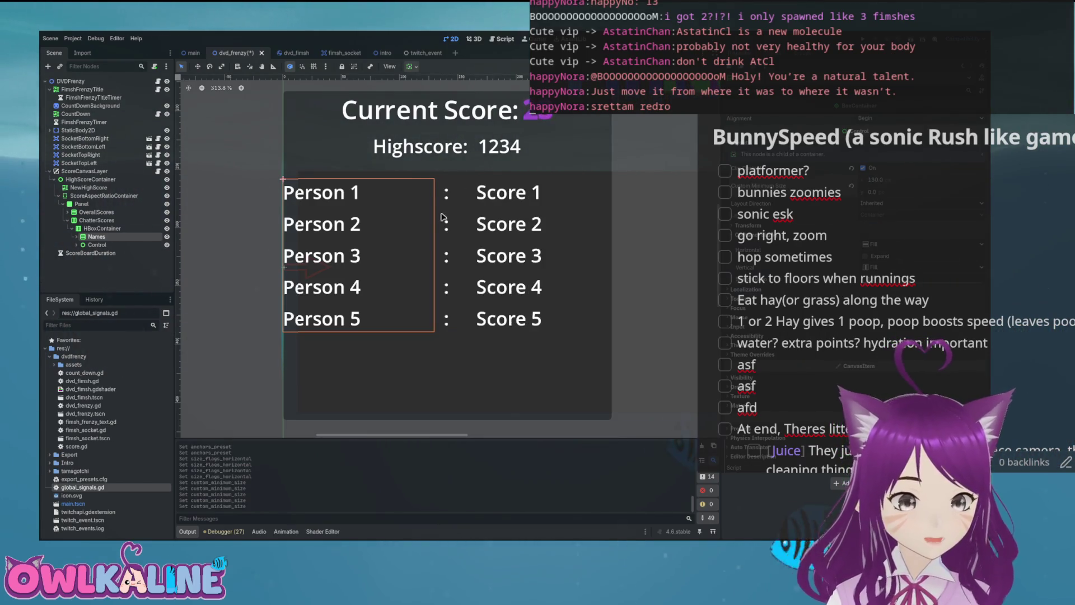
# Step: Set the spacer Control between colons and scores to a minimum width of 5
pyautogui.click(76, 245)
pyautogui.click(97, 245)
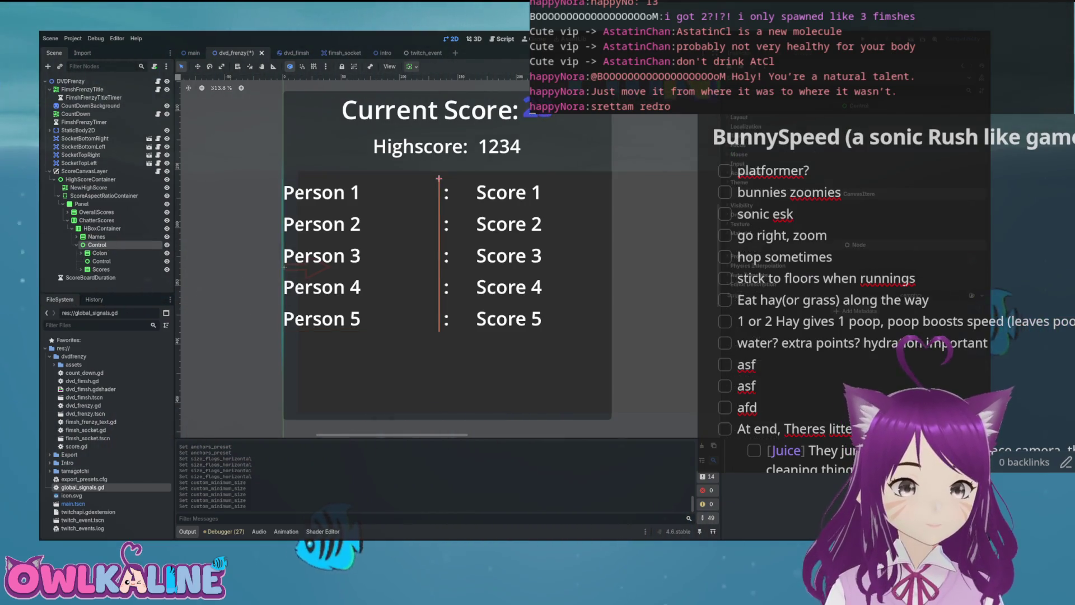
pyautogui.click(101, 261)
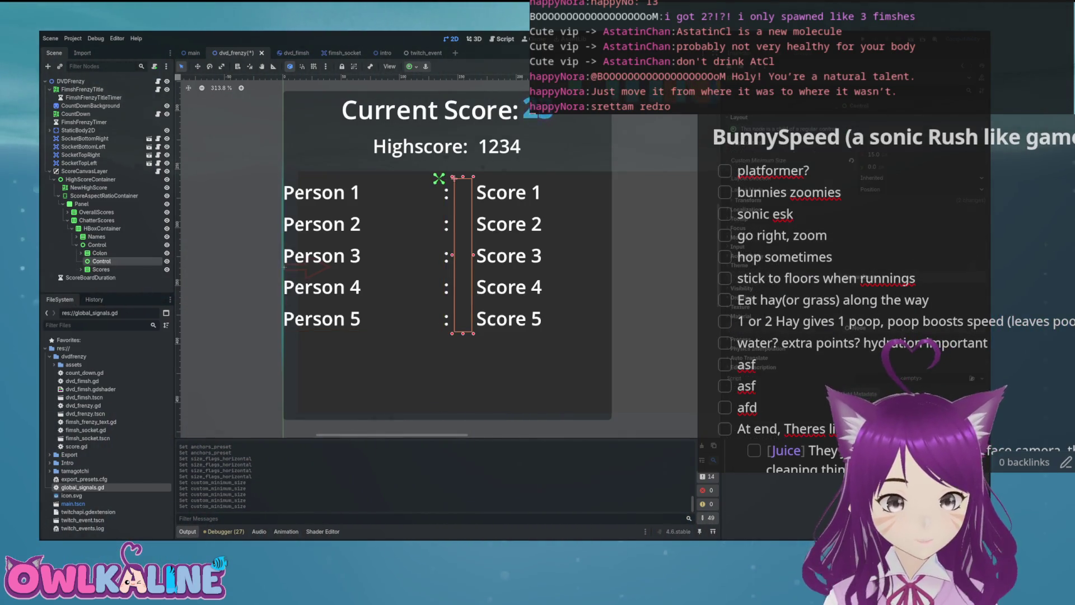
pyautogui.write('5')
pyautogui.press('Return')
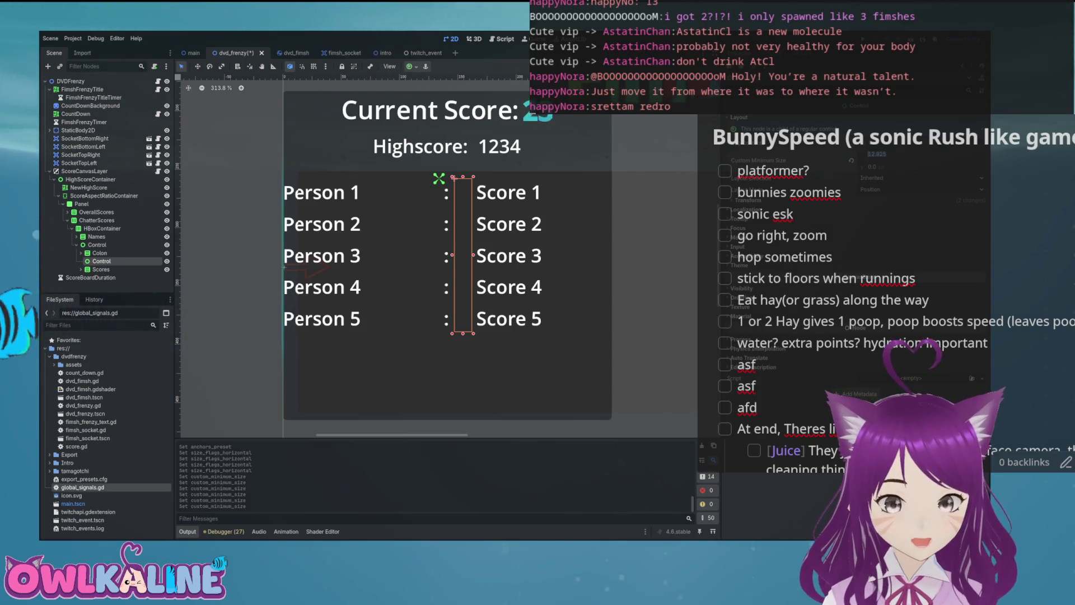
pyautogui.scroll(-2, 851, 252)
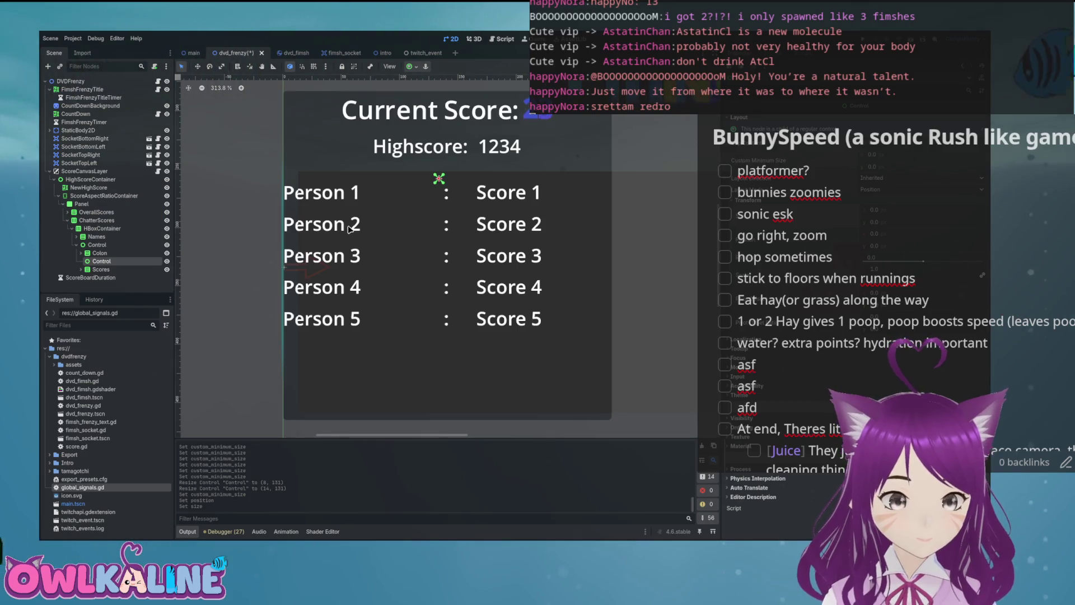
# Step: Change the colon-and-score group's node type to HBoxContainer
pyautogui.click(97, 244)
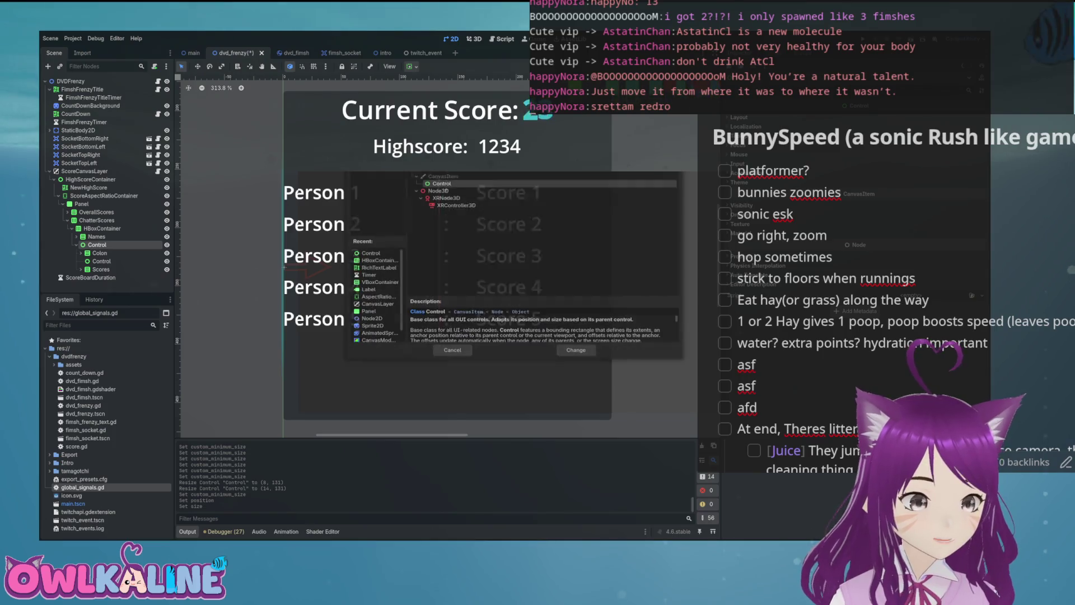
pyautogui.write('hbox')
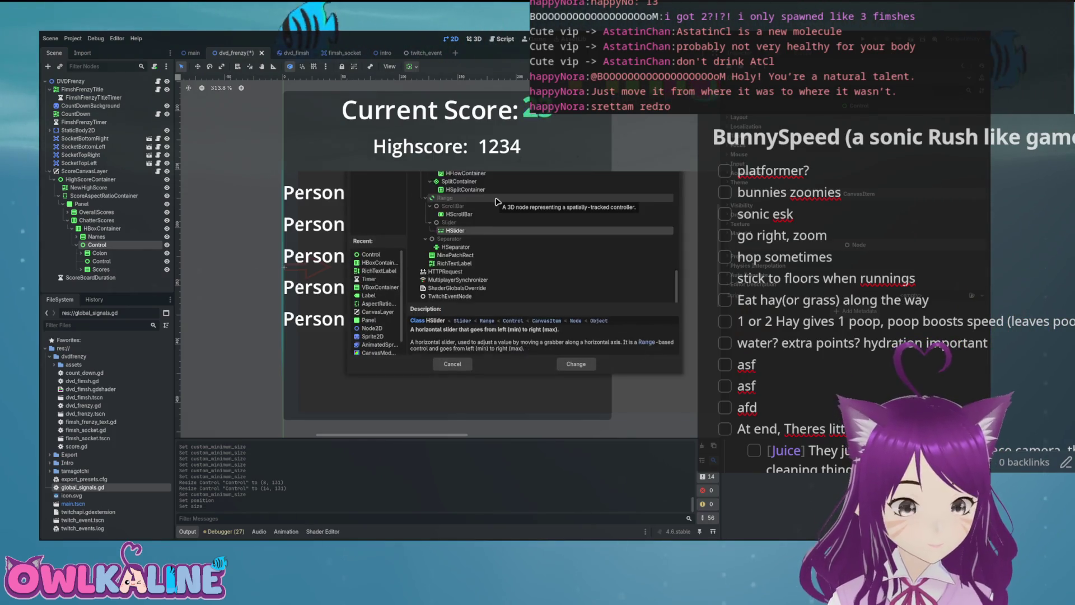
pyautogui.press('Return')
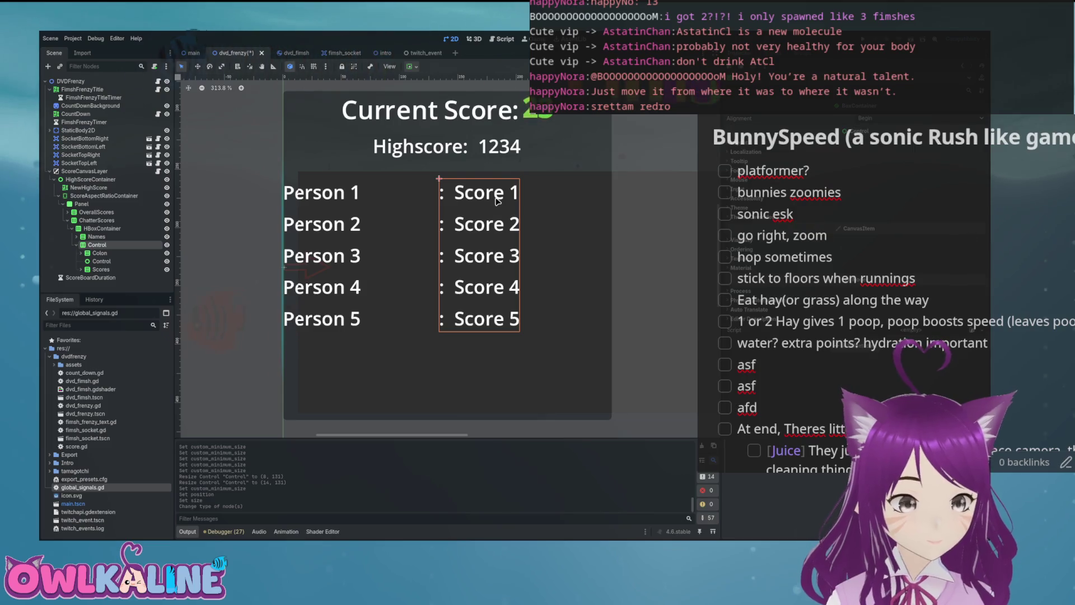
# Step: Set the inner spacer's custom minimum width to 5 and save the scene
pyautogui.click(101, 261)
pyautogui.moveTo(871, 154); pyautogui.dragTo(875, 154)
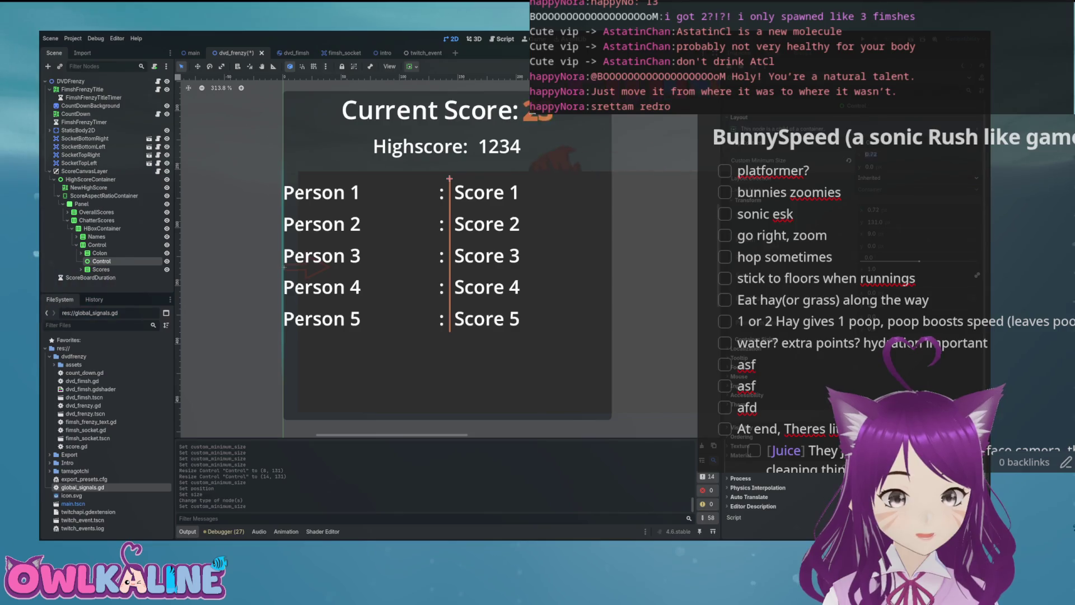
pyautogui.write('15')
pyautogui.press('Return')
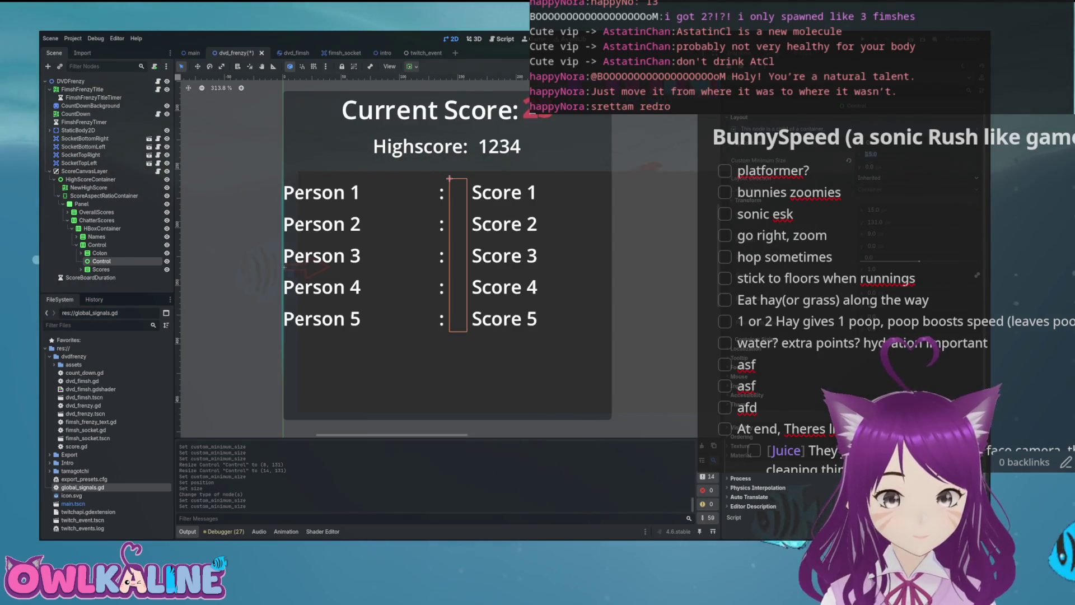
pyautogui.write('5')
pyautogui.press('Return')
pyautogui.hotkey('ctrl', 's')
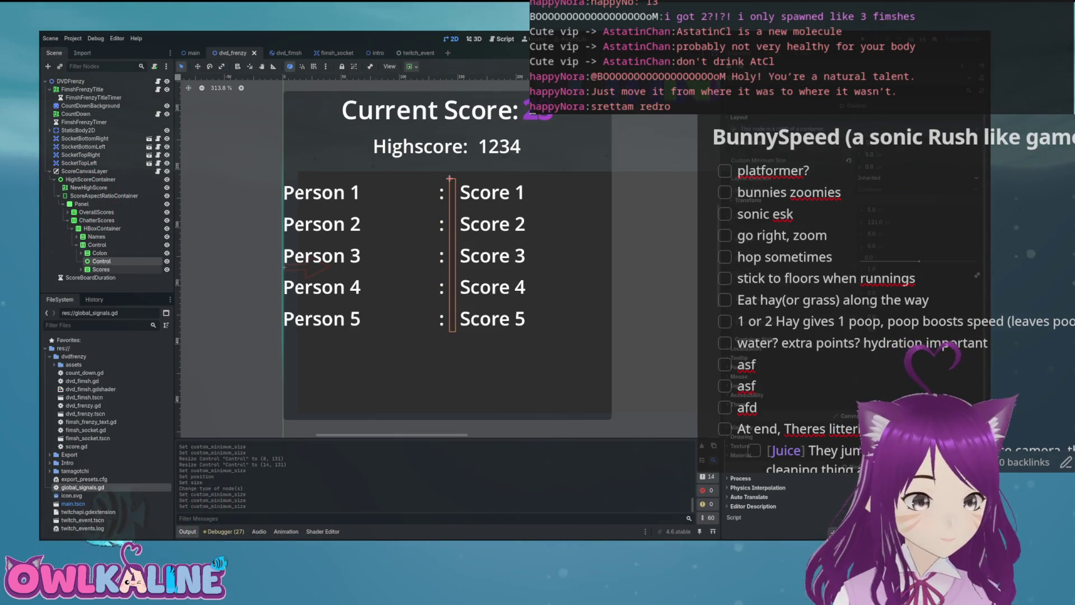
pyautogui.click(80, 236)
# Step: Center the Person 1 name label's text horizontally
pyautogui.click(96, 236)
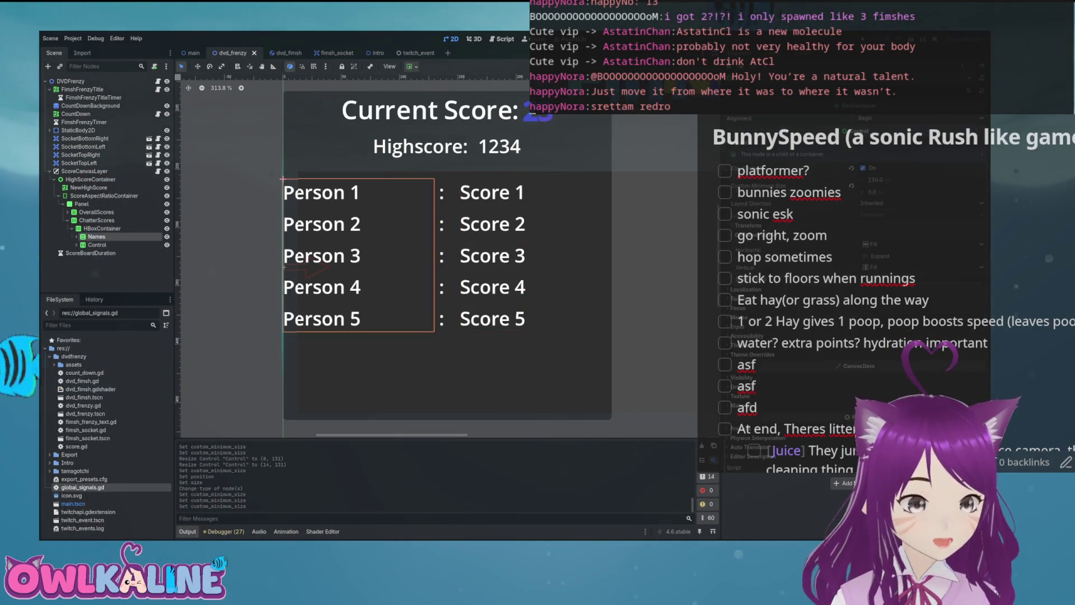
pyautogui.click(101, 245)
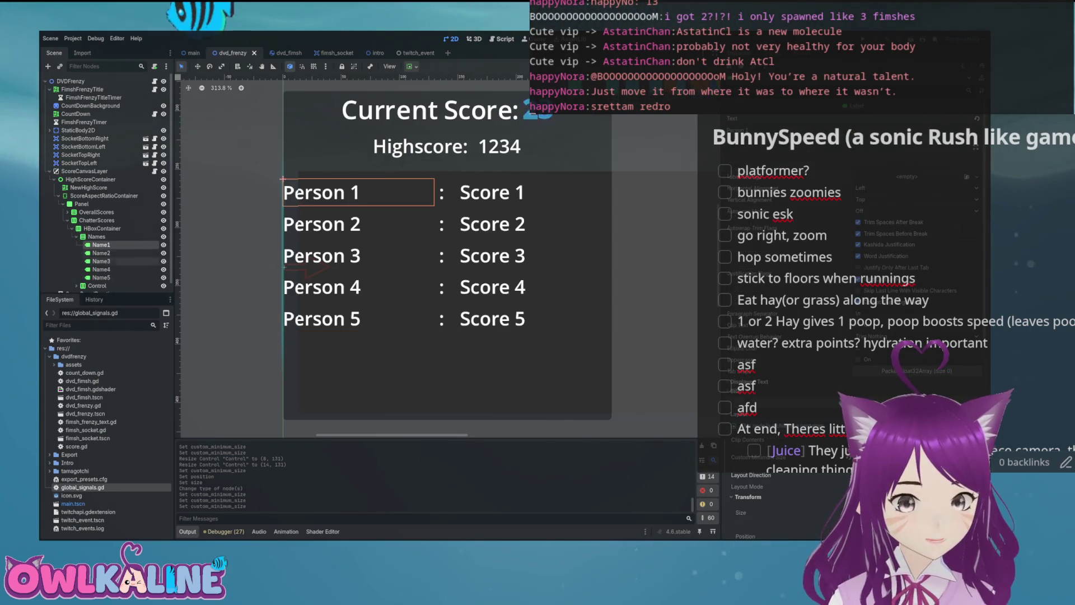
pyautogui.click(97, 237)
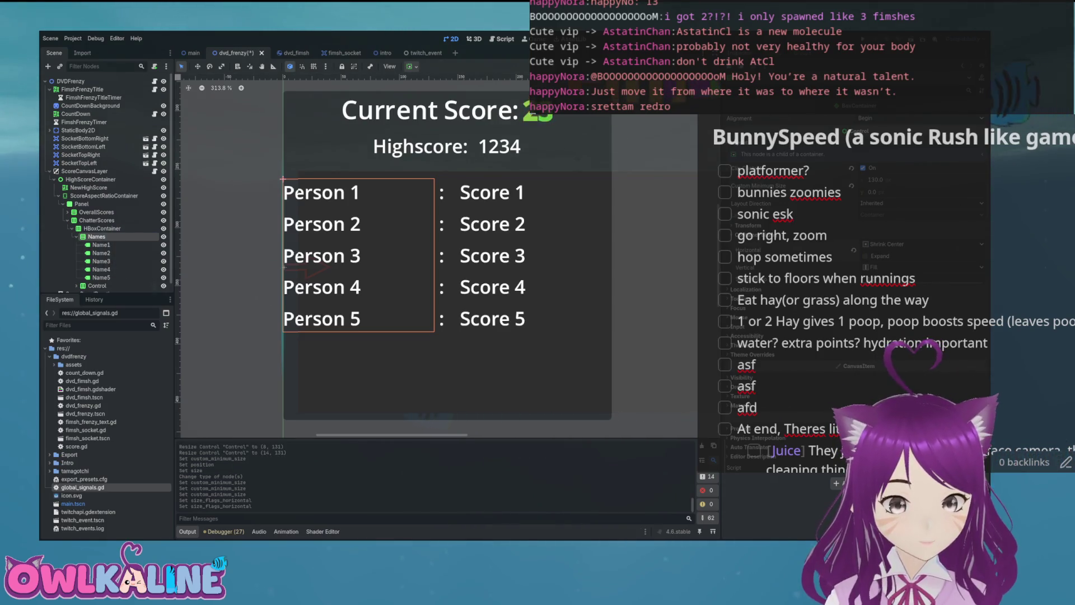
pyautogui.hotkey('ctrl', 's')
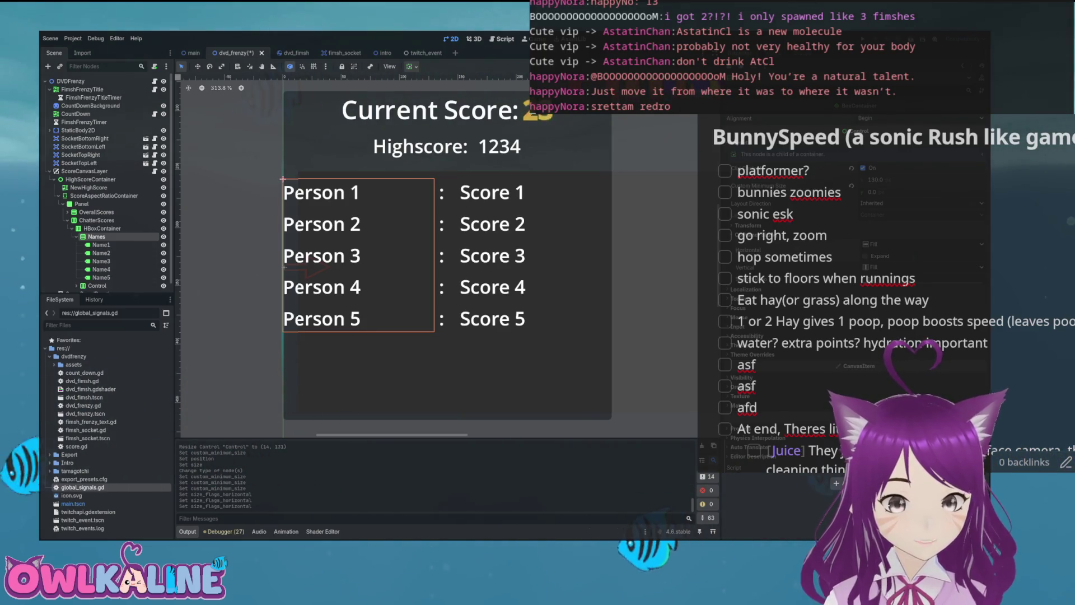
pyautogui.click(101, 245)
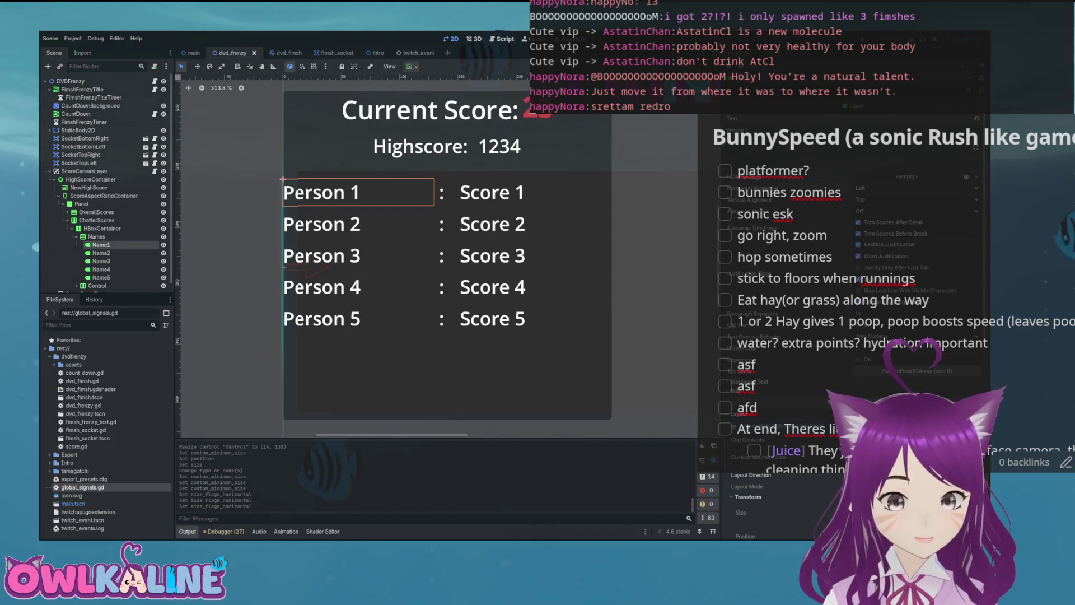
pyautogui.click(896, 200)
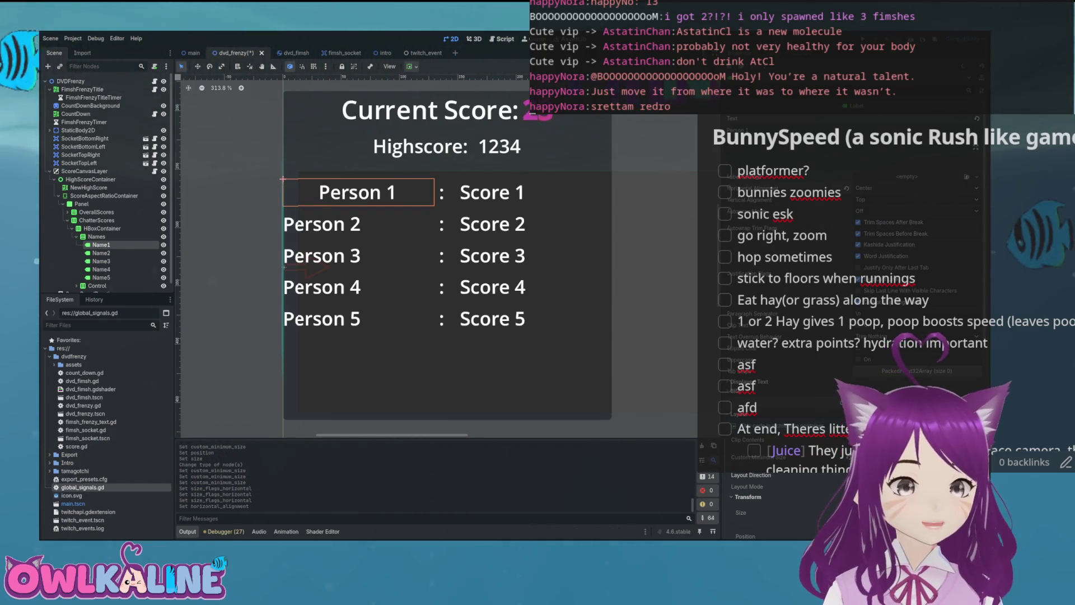
# Step: Center the Name2 through Name5 labels horizontally and save the scene
pyautogui.click(101, 253)
pyautogui.keyDown('shift'); pyautogui.click(101, 277); pyautogui.keyUp('shift')
pyautogui.click(896, 187)
pyautogui.click(897, 201)
pyautogui.click(429, 204)
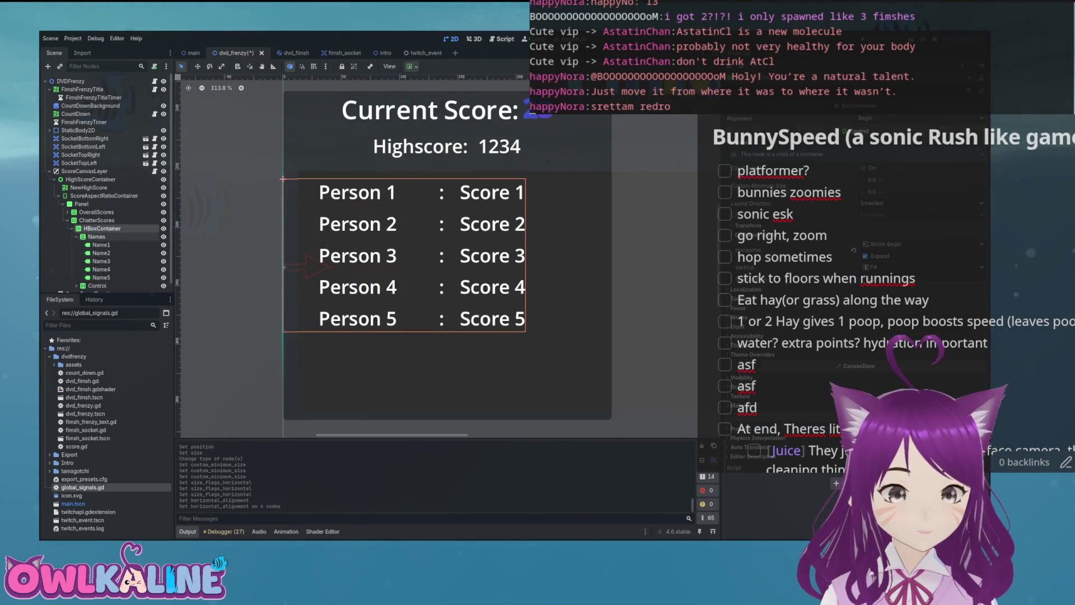
pyautogui.hotkey('ctrl', 's')
# Step: Enable Clip Text on the Person name labels, save, and collapse the tree branches
pyautogui.scroll(-5, 546, 232)
pyautogui.scroll(5, 487, 227)
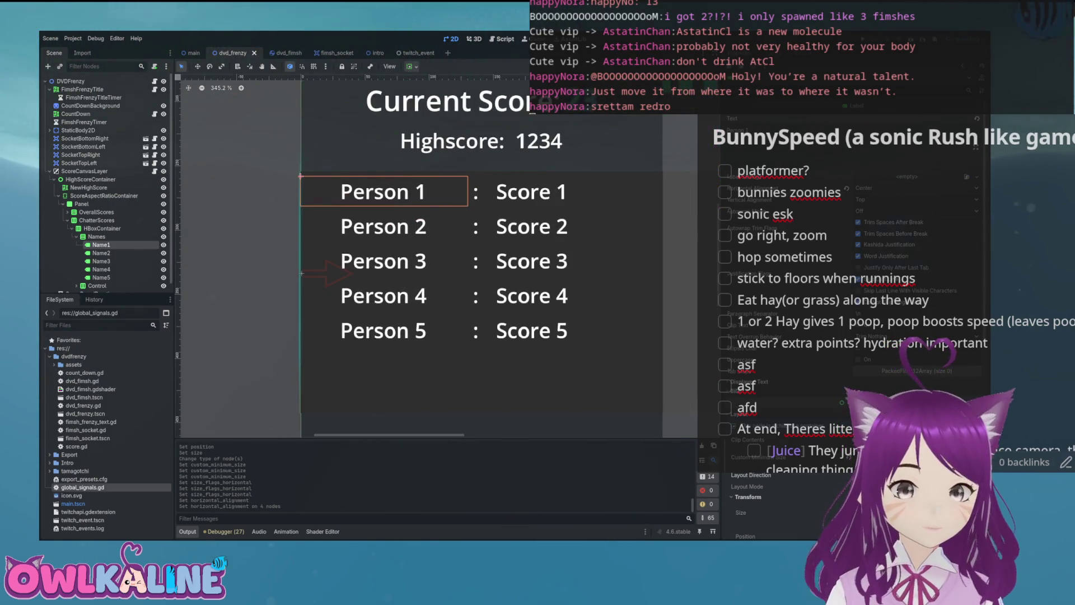
pyautogui.click(860, 325)
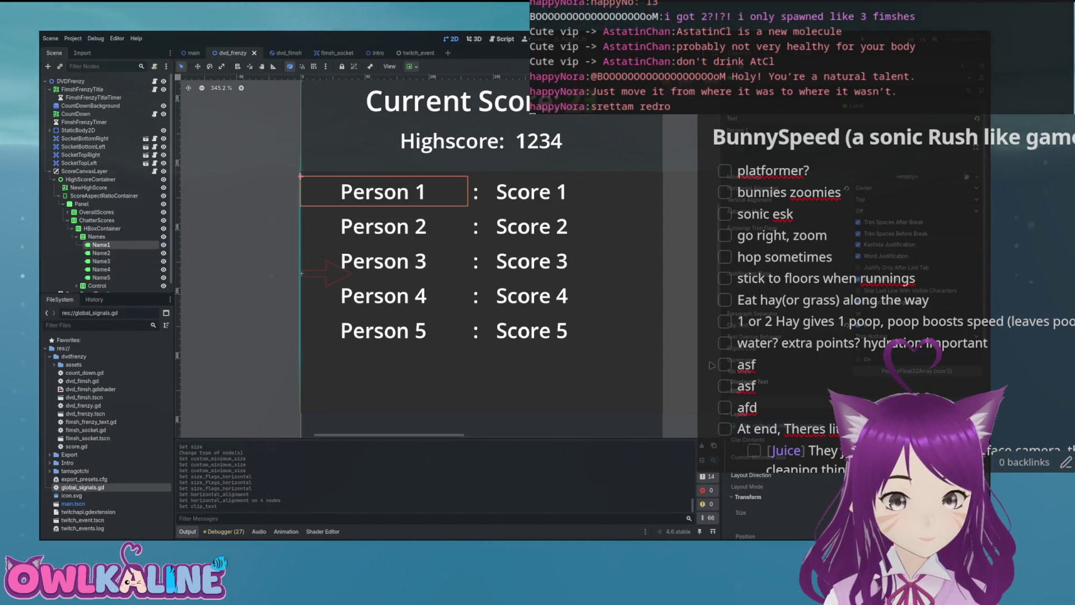
pyautogui.press('Down')
pyautogui.keyDown('shift'); pyautogui.click(101, 278); pyautogui.keyUp('shift')
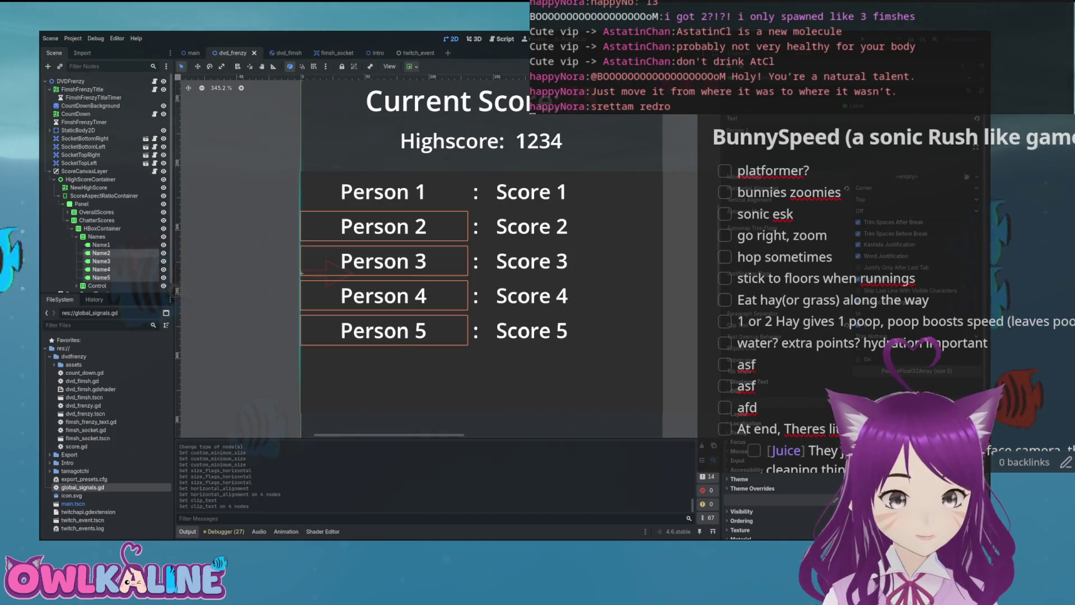
pyautogui.press('Left')
pyautogui.press('Left')
pyautogui.press('Left')
pyautogui.hotkey('ctrl', 's')
pyautogui.press('Left')
pyautogui.press('Left')
pyautogui.press('Left')
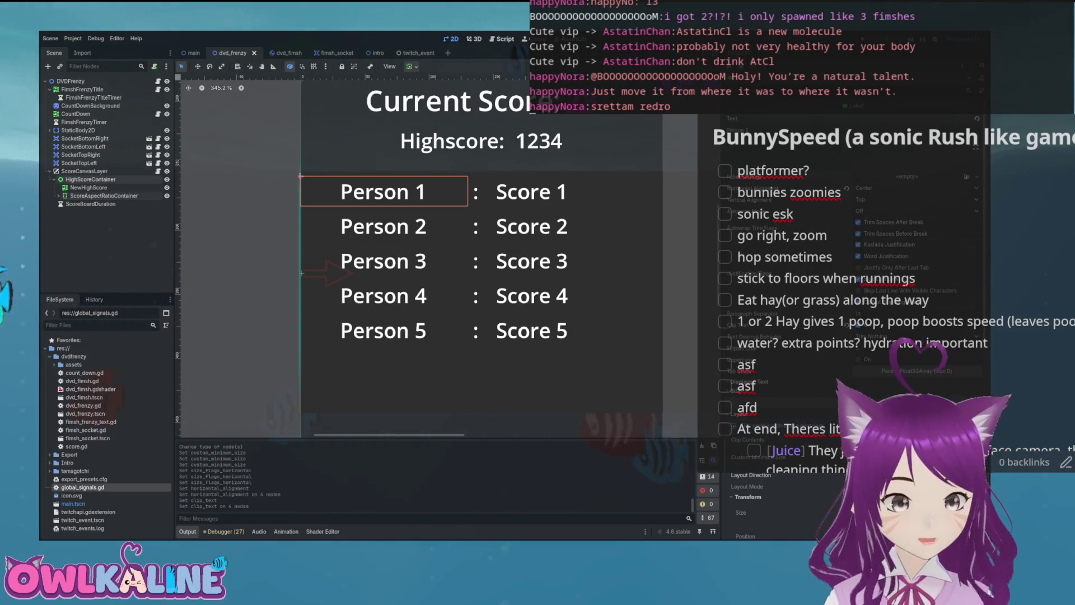
# Step: Inspect the ScoreAspectRatioContainer, OverallScores and ChatterScores nodes, then bring up score.gd
pyautogui.scroll(-5, 530, 268)
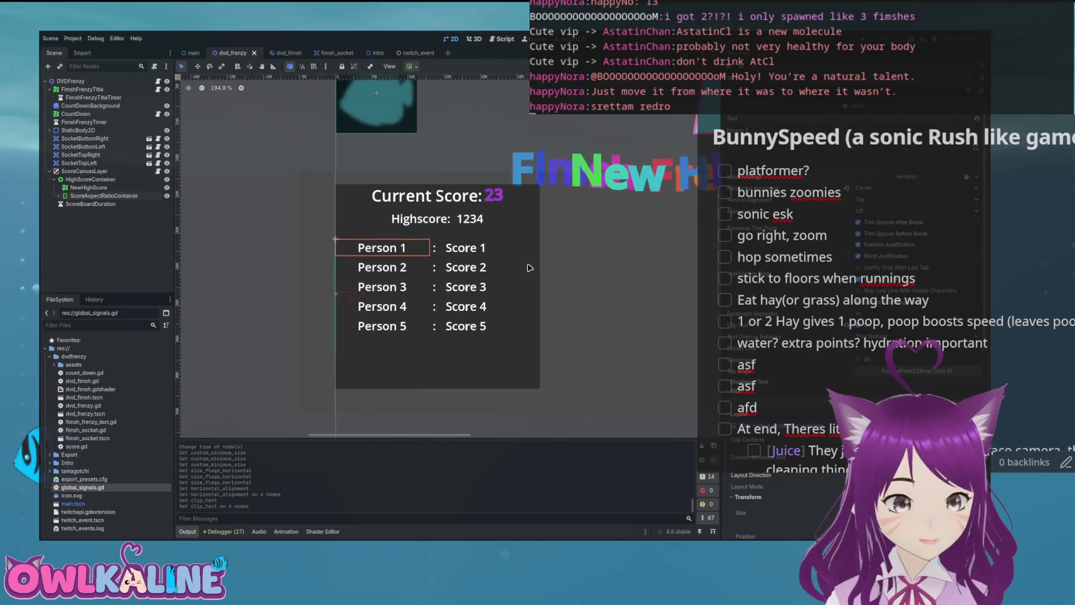
pyautogui.scroll(2, 530, 268)
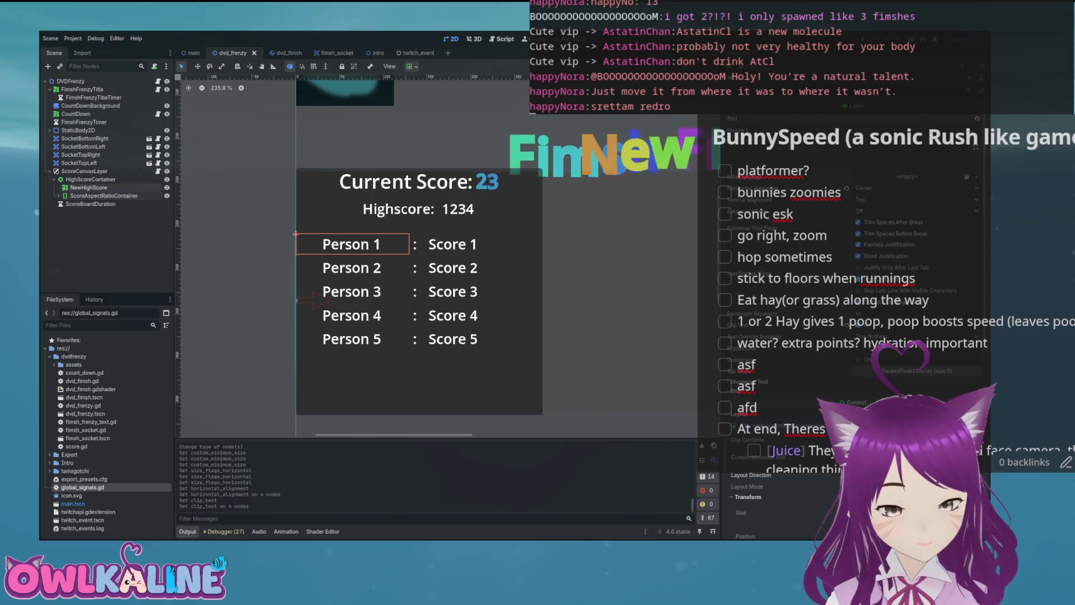
pyautogui.press('Down')
pyautogui.press('Down')
pyautogui.press('Right')
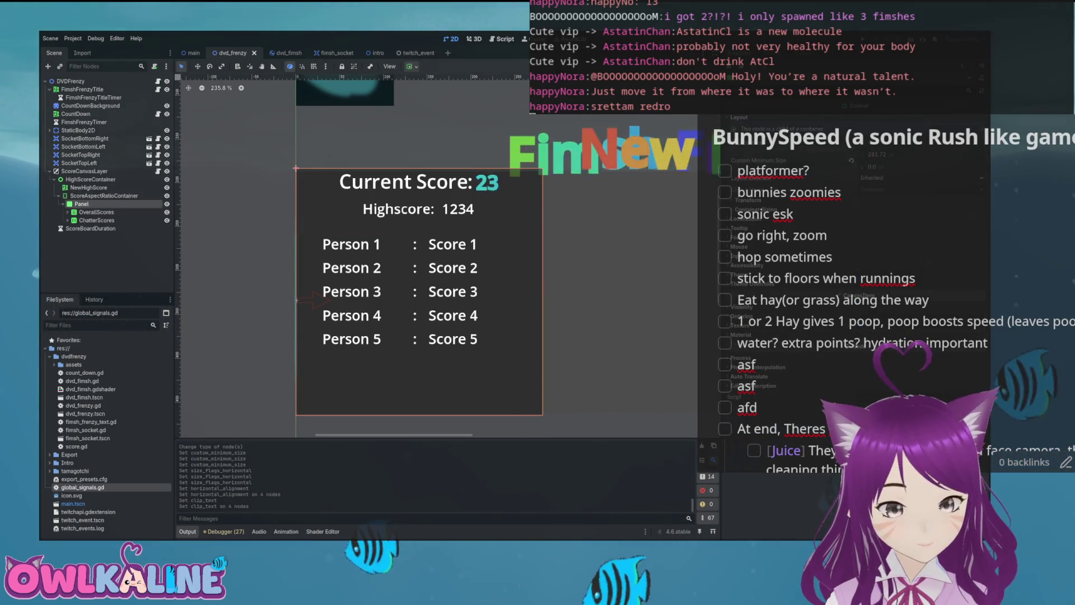
pyautogui.press('Down')
pyautogui.press('Down')
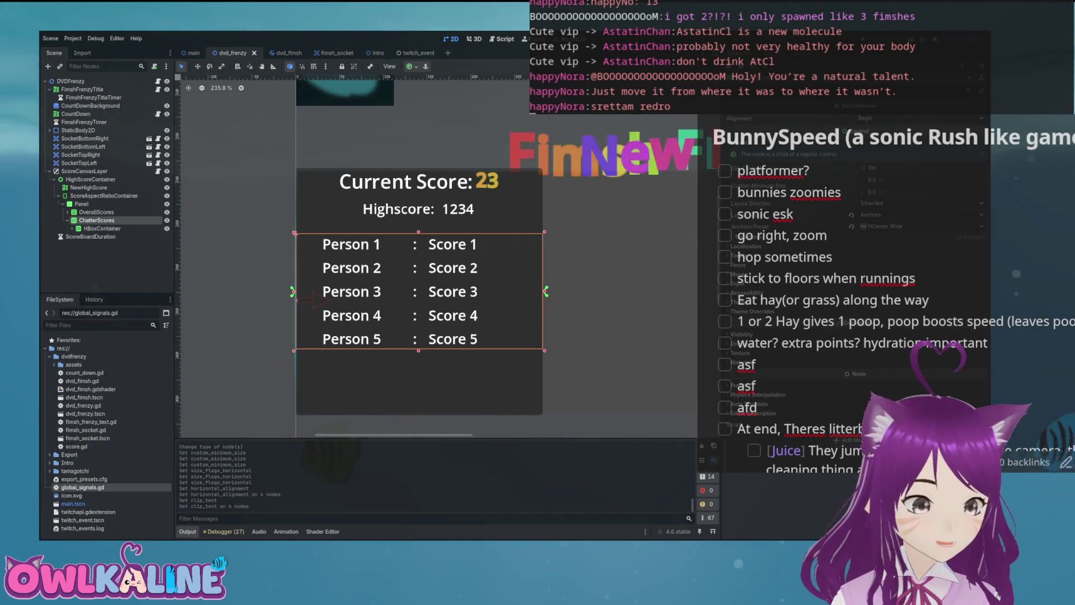
pyautogui.press('f')
pyautogui.press('Up')
pyautogui.press('Up')
pyautogui.press('Up')
pyautogui.press('Up')
pyautogui.press('Up')
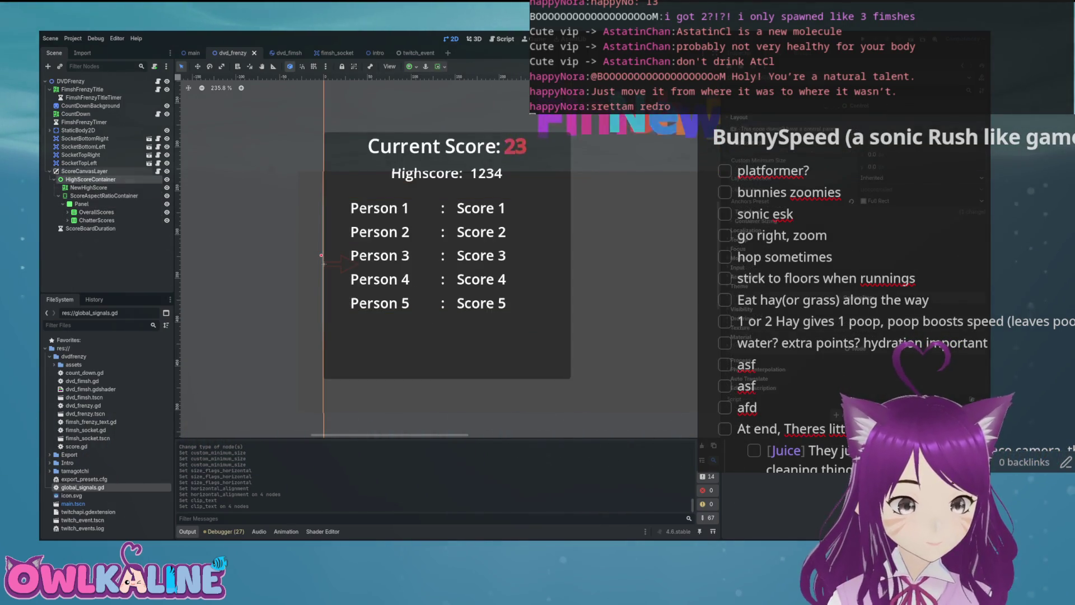
pyautogui.hotkey('ctrl', 'F3')
pyautogui.scroll(2, 527, 240)
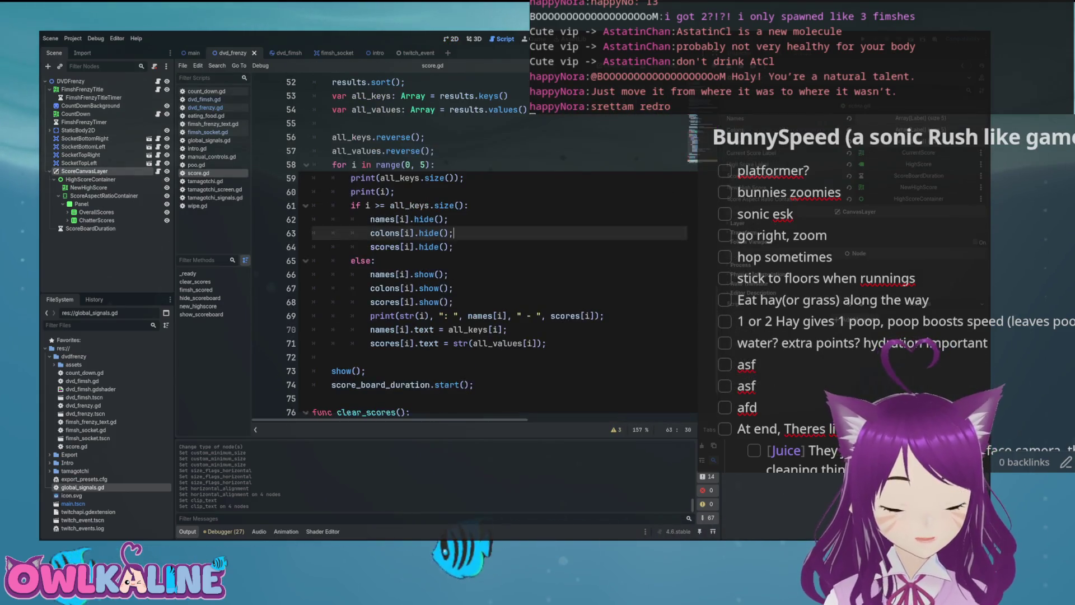
# Step: Test-run the game for about ten seconds, stop it, and open dvd_frenzy.gd
pyautogui.press('F5')
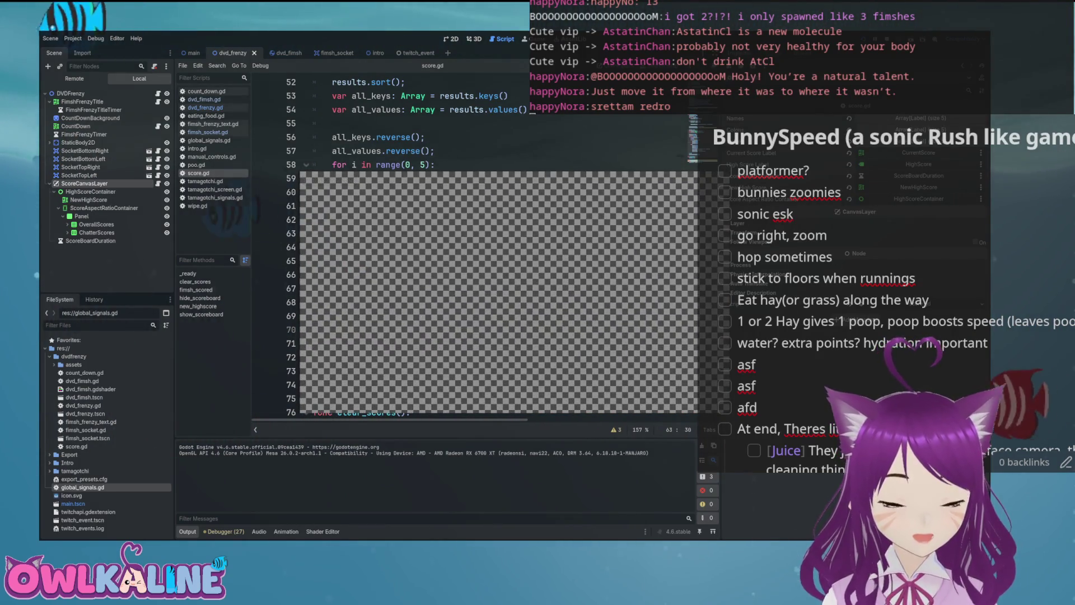
pyautogui.press('F8')
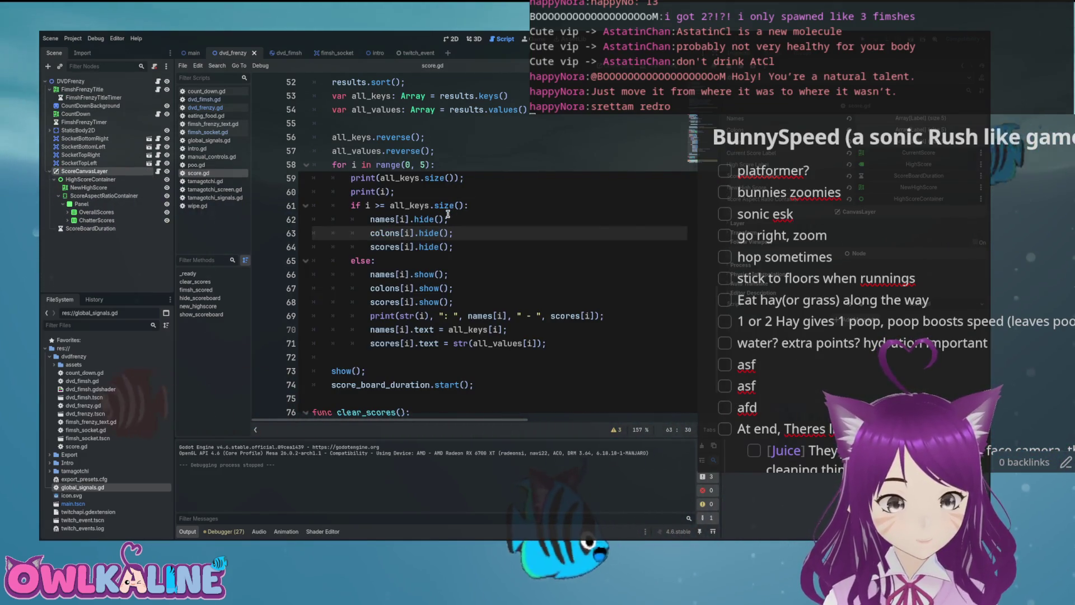
pyautogui.click(50, 171)
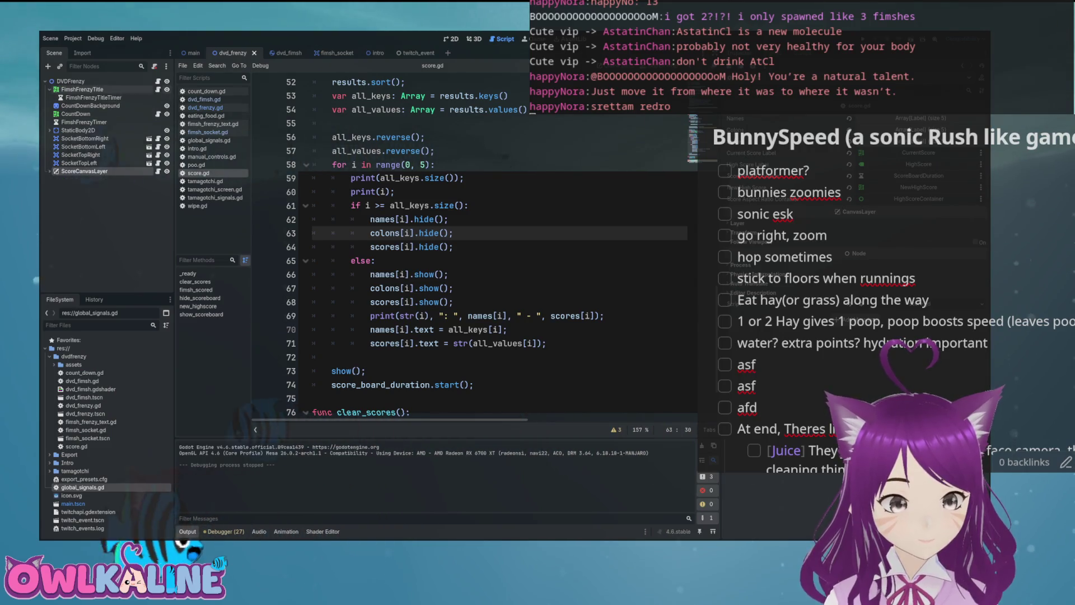
pyautogui.click(158, 81)
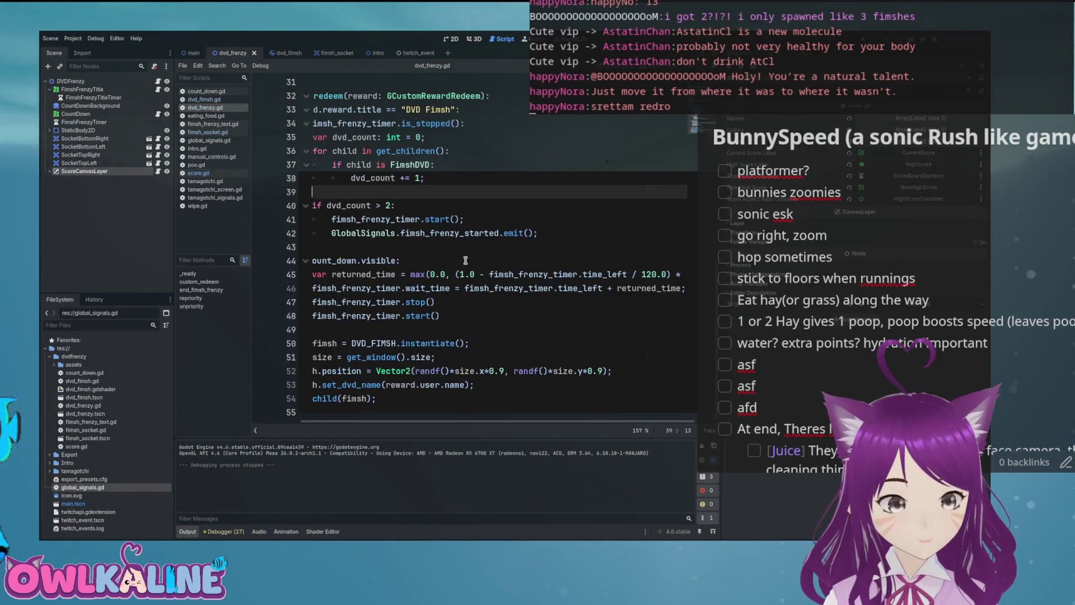
# Step: Insert a blank line above custom_redeem and start a new func declaration
pyautogui.click(482, 318)
pyautogui.press('Down')
pyautogui.click(372, 256)
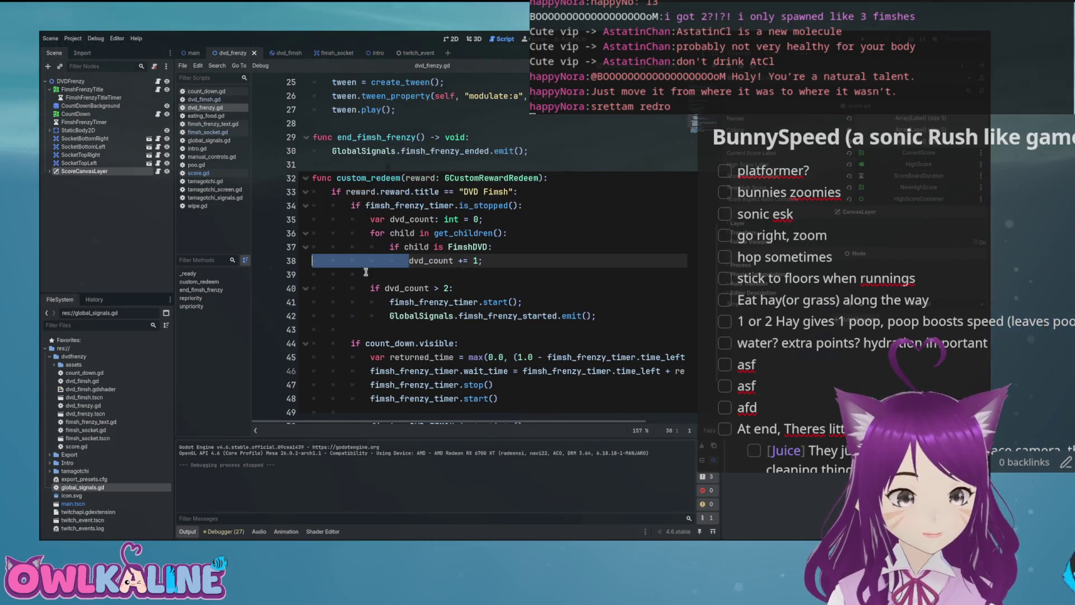
pyautogui.click(429, 272)
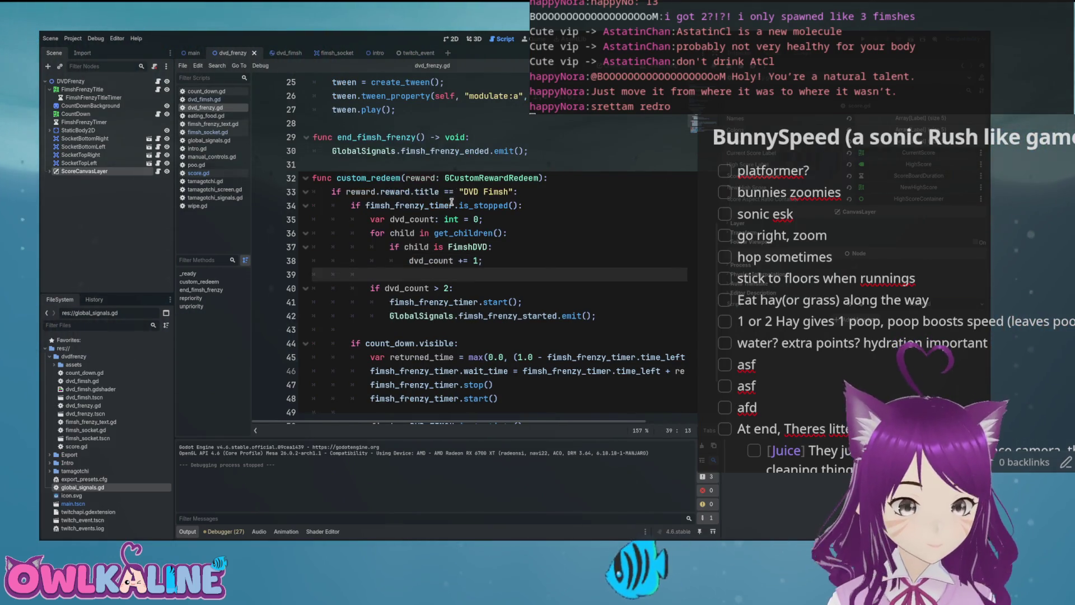
pyautogui.scroll(-1, 362, 174)
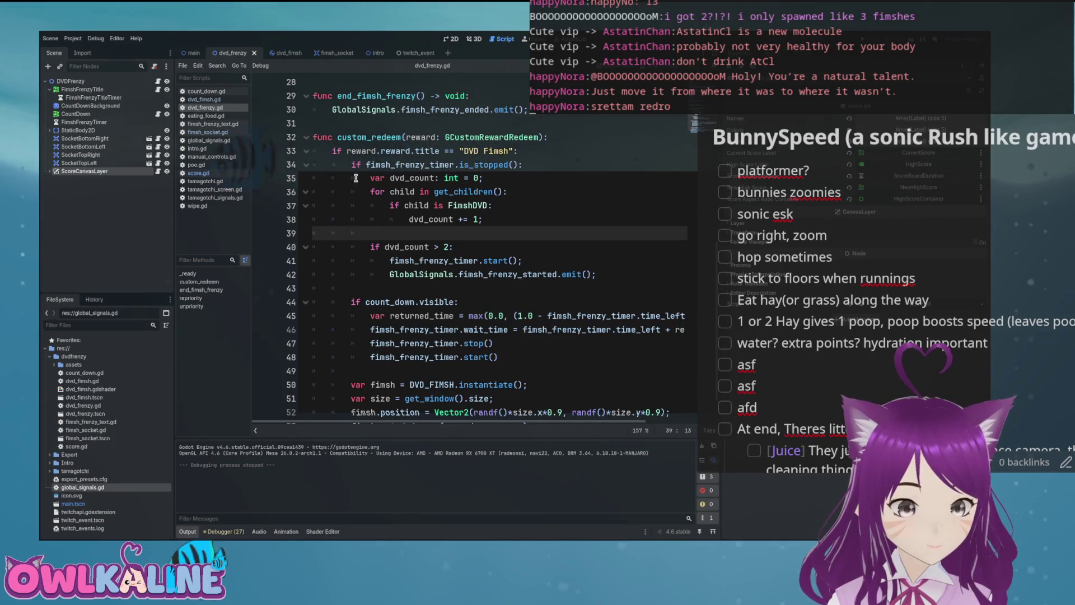
pyautogui.scroll(-1, 356, 269)
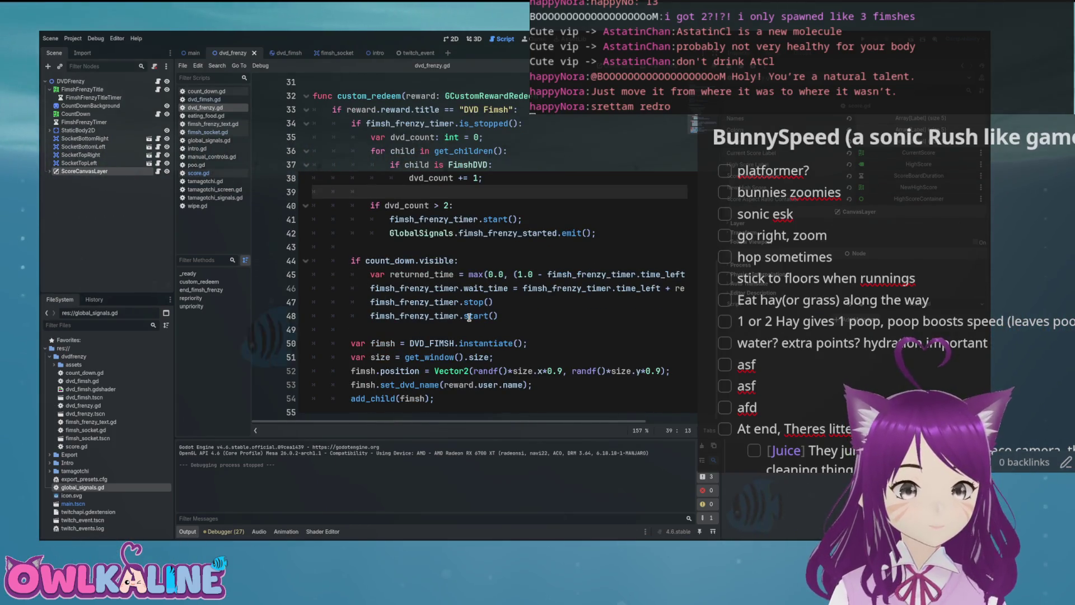
pyautogui.scroll(1, 438, 348)
pyautogui.click(331, 123)
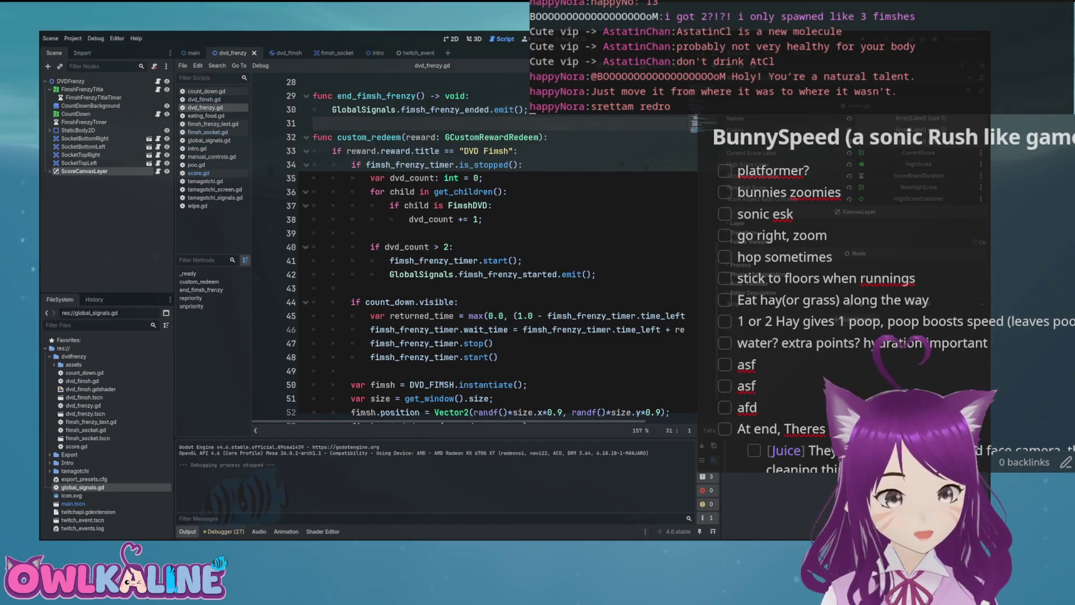
pyautogui.press('Return')
pyautogui.press('Return')
pyautogui.press('Up')
pyautogui.write('unc')
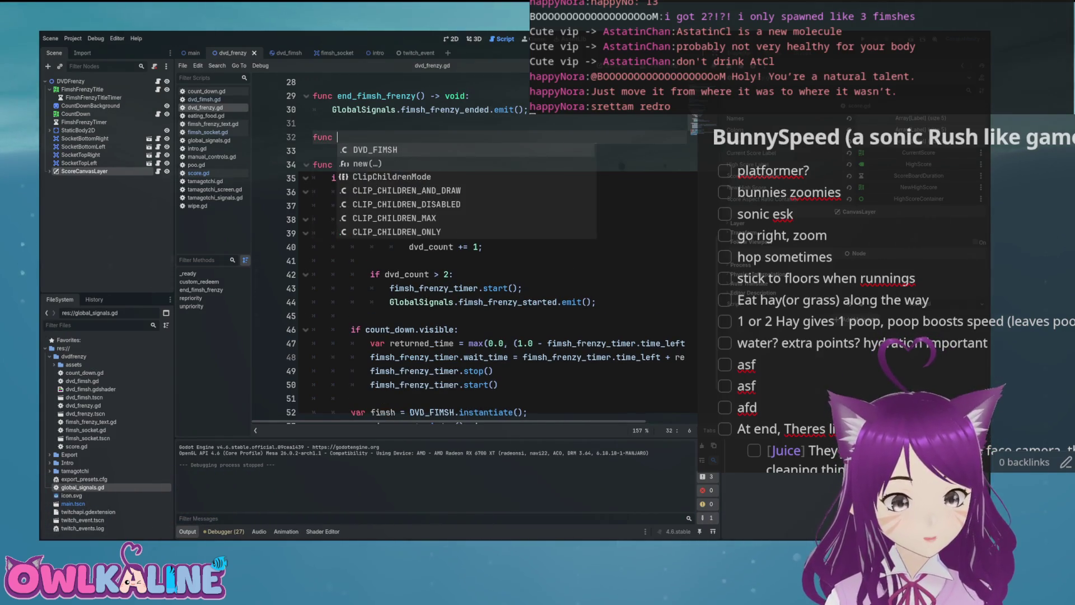
pyautogui.press('Escape')
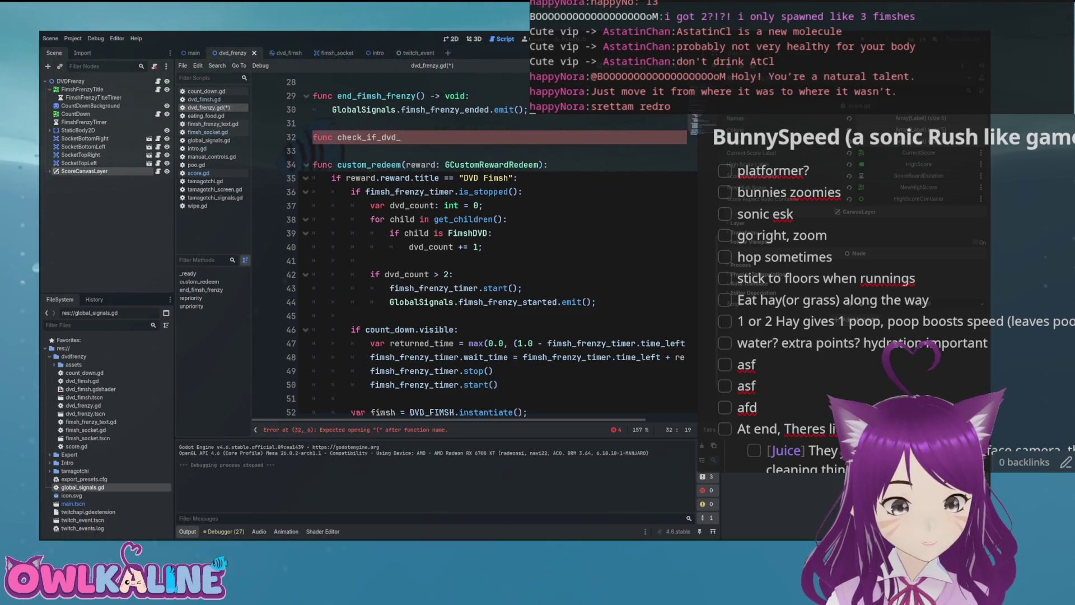
# Step: Name it check_if_dvd_frenzy_is_stopped() and cut the is_stopped block from custom_redeem
pyautogui.scroll(-2, 458, 177)
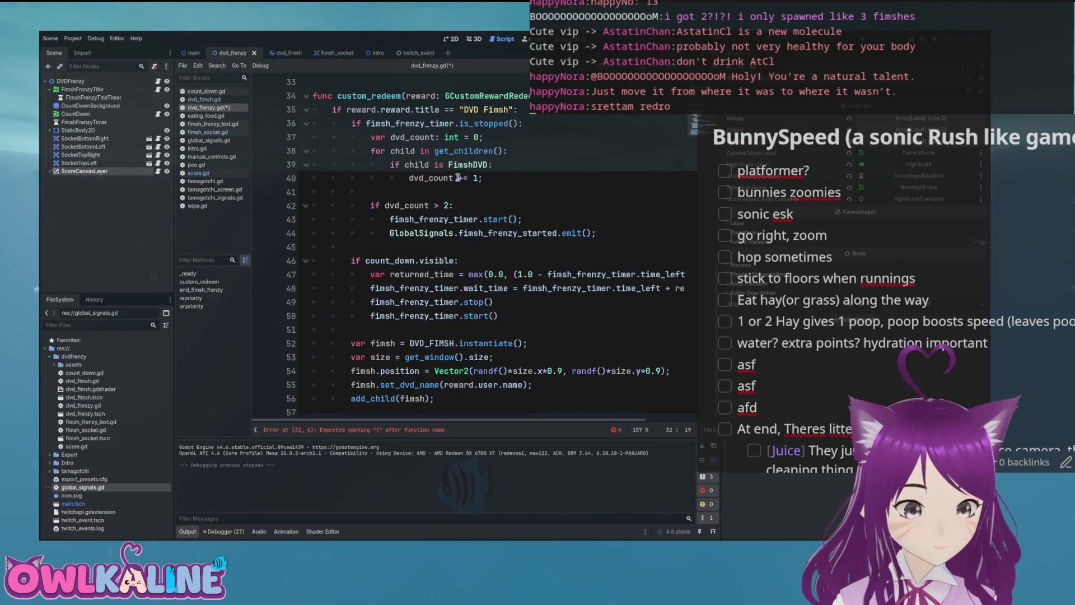
pyautogui.scroll(2, 443, 270)
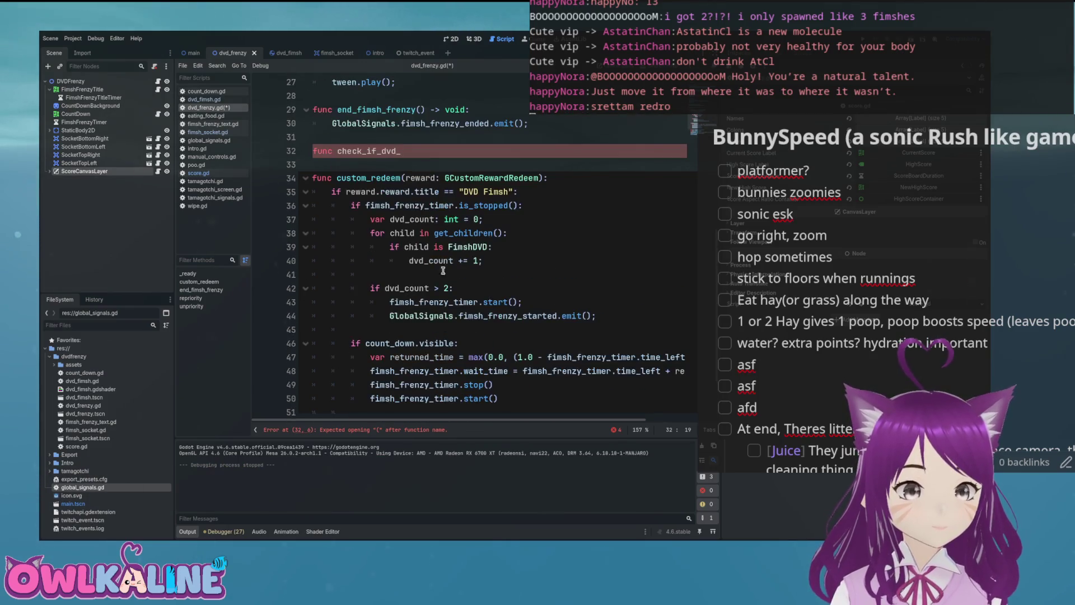
pyautogui.click(375, 205)
pyautogui.click(397, 316)
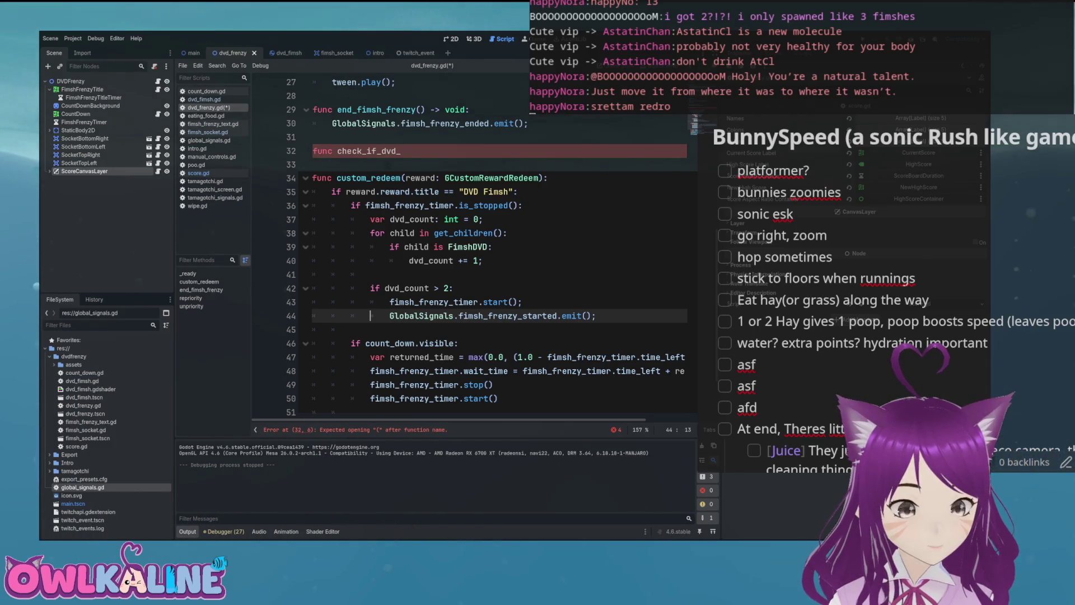
pyautogui.click(401, 152)
pyautogui.write('_is_stopped():')
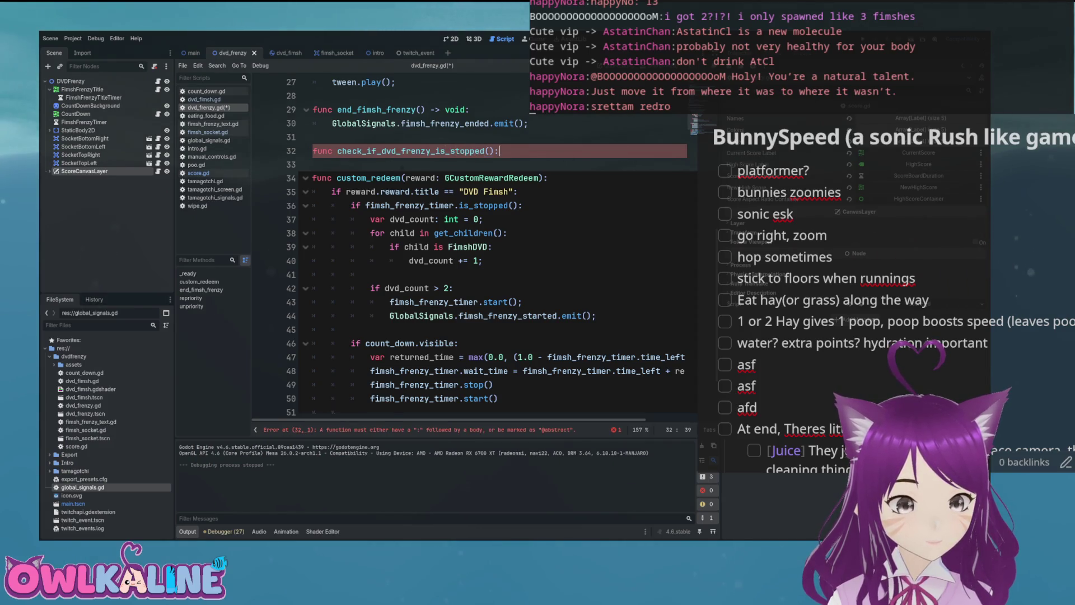
pyautogui.press('Return')
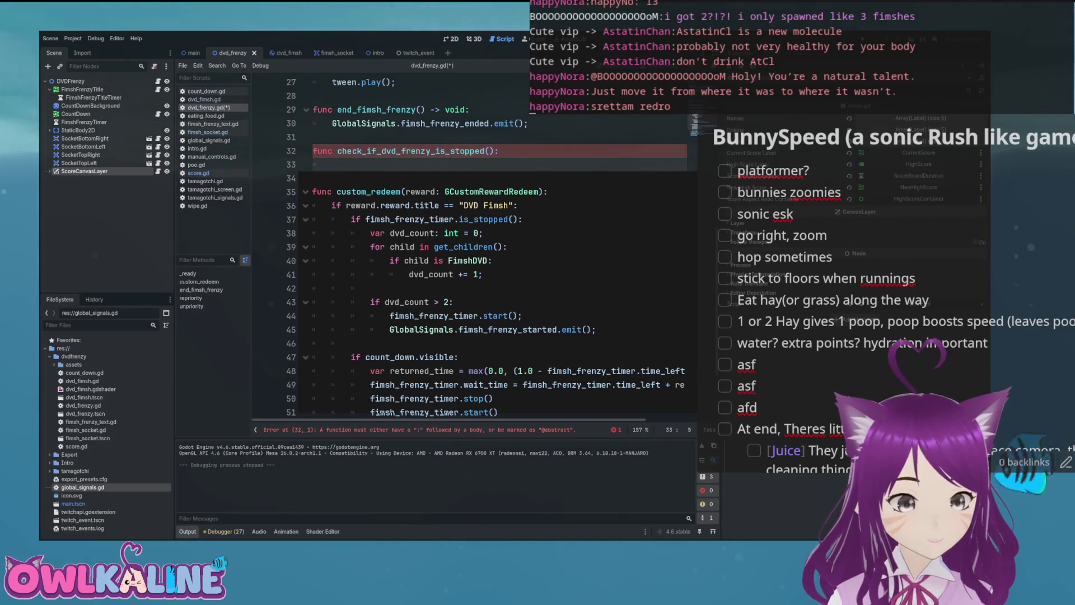
pyautogui.moveTo(597, 330)
pyautogui.mouseDown()
pyautogui.moveTo(370, 303)
pyautogui.moveTo(351, 219)
pyautogui.mouseUp()
pyautogui.hotkey('ctrl', 'x')
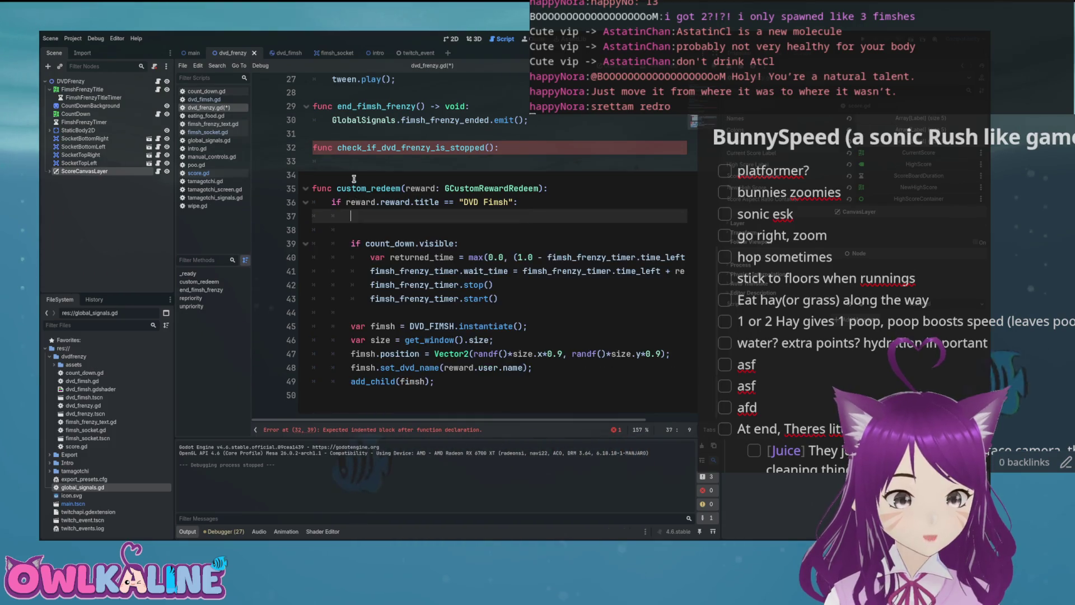
# Step: Paste the is_stopped block into the new function, call it from custom_redeem, and save
pyautogui.click(333, 164)
pyautogui.hotkey('ctrl', 'v')
pyautogui.click(430, 333)
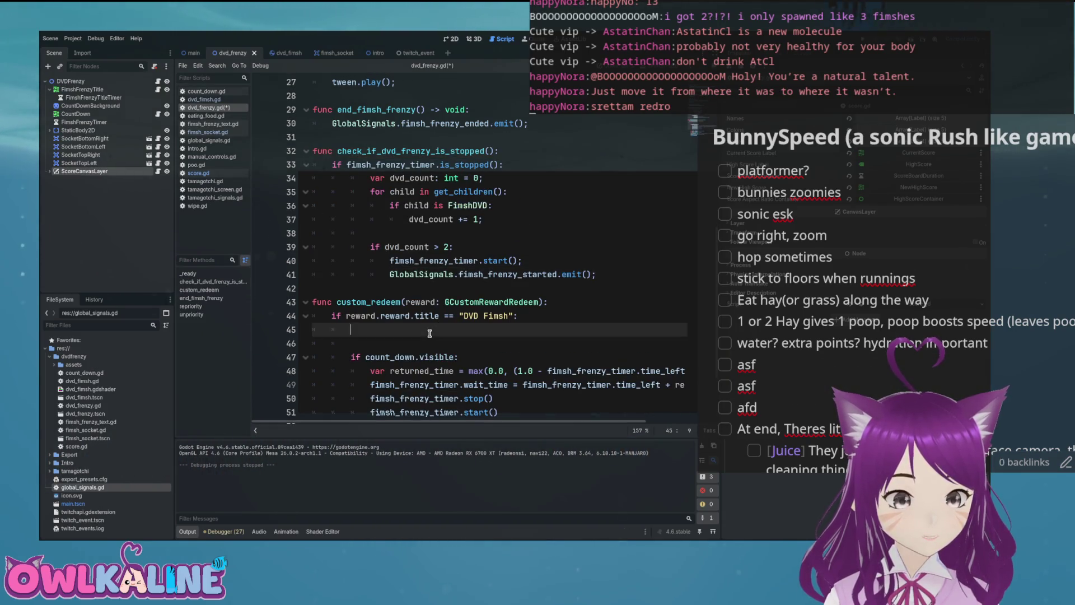
pyautogui.press('Return')
pyautogui.write(';')
pyautogui.keyDown('ctrl'); pyautogui.click(430, 330); pyautogui.keyUp('ctrl')
pyautogui.hotkey('ctrl', 's')
# Step: Rename the function to start_dvd_frenzy_if_requirements_are_met and paste the new name over the old call
pyautogui.write('start_')
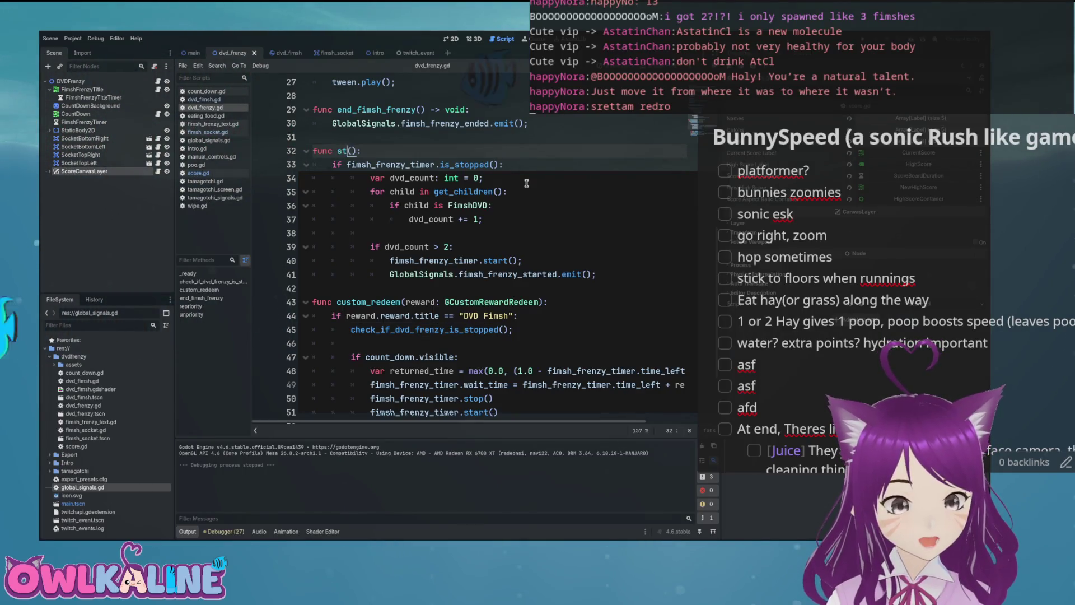
pyautogui.write('dvd_frenzy_')
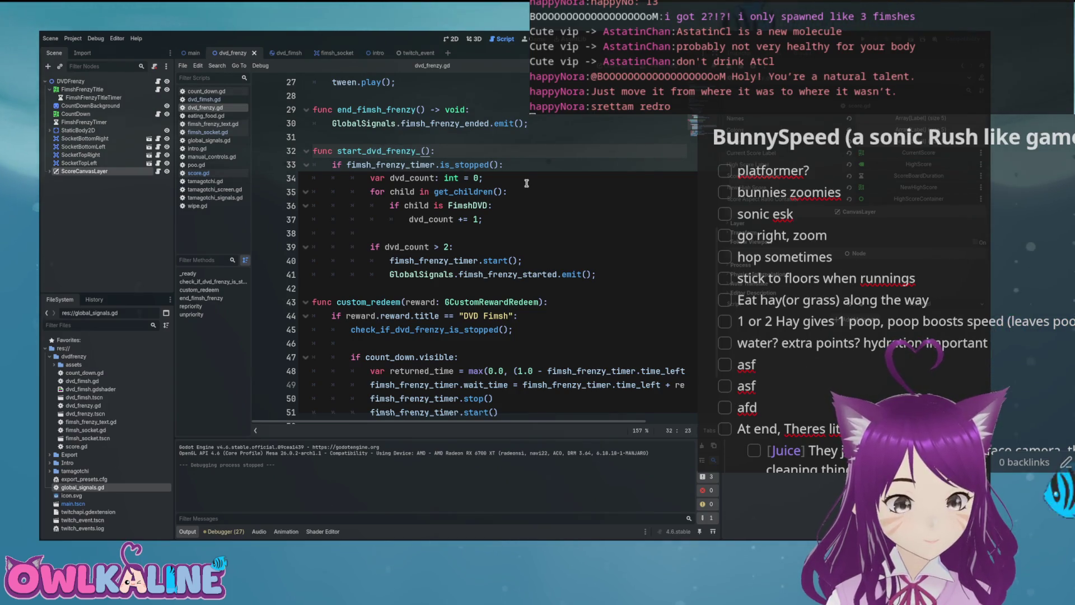
pyautogui.write('if_require')
pyautogui.write('ments_are_met')
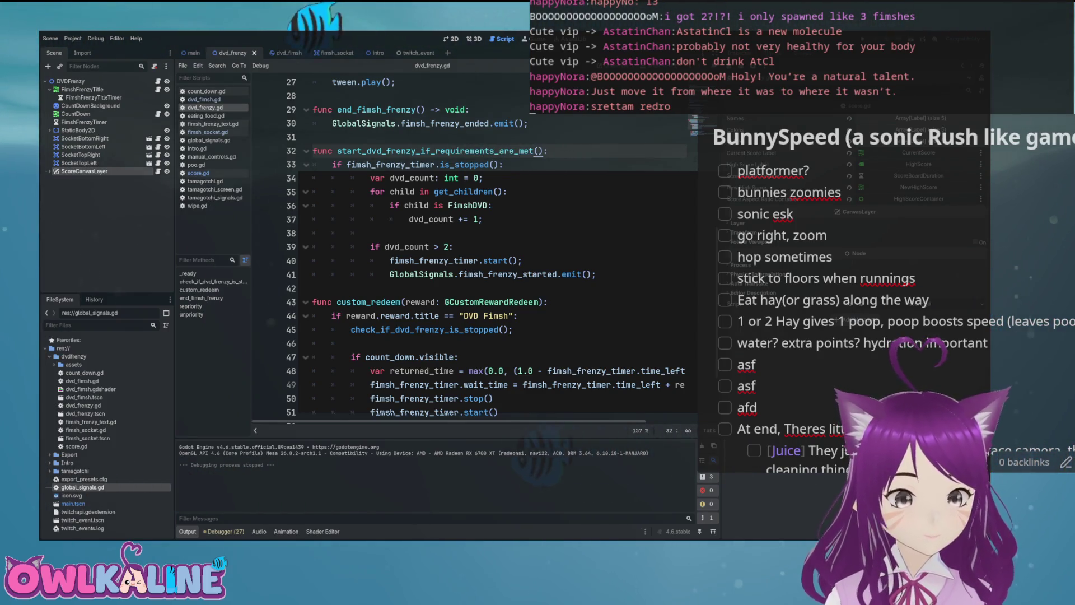
pyautogui.doubleClick(504, 151)
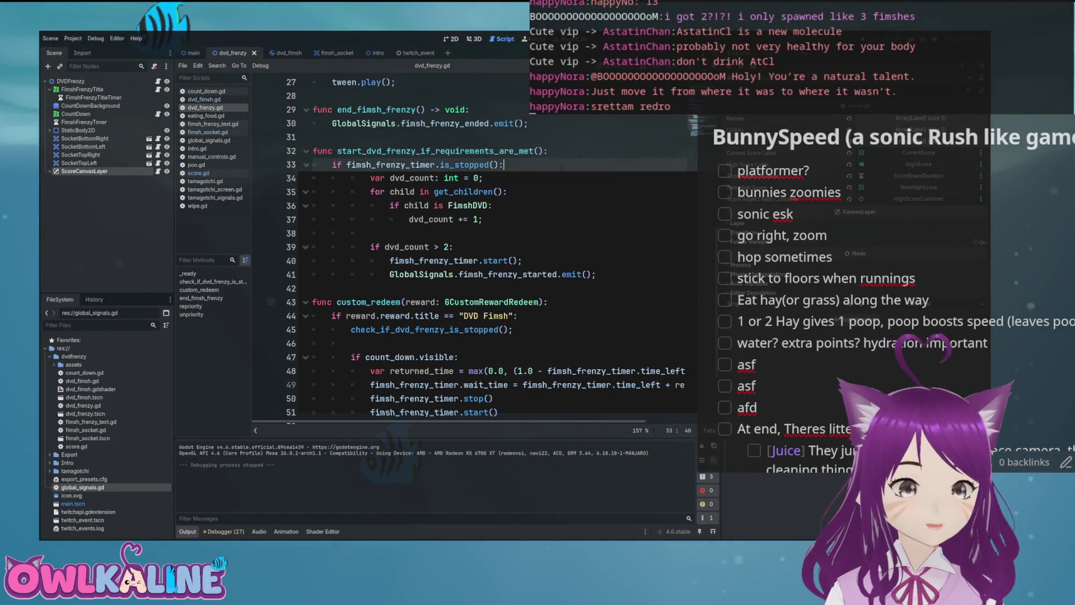
pyautogui.hotkey('ctrl', 'c')
pyautogui.doubleClick(417, 329)
pyautogui.hotkey('ctrl', 'v')
pyautogui.hotkey('ctrl', 's')
pyautogui.click(446, 357)
pyautogui.scroll(-2, 454, 342)
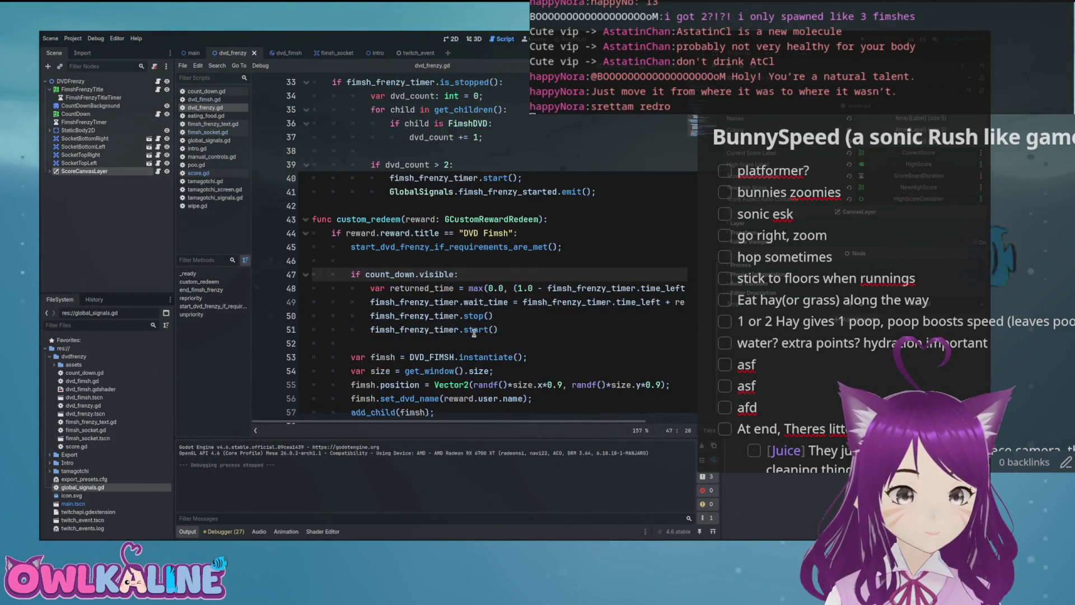
pyautogui.scroll(1, 480, 275)
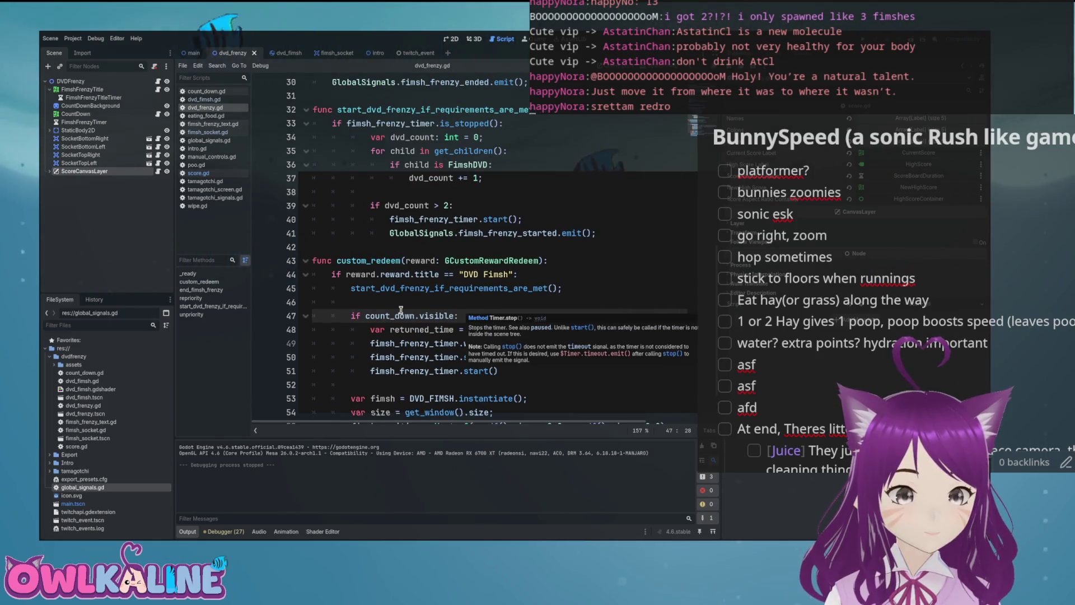
pyautogui.click(344, 248)
# Step: Declare a new function update_countdown_on_dvd_redeem() below the frenzy-start function
pyautogui.press('Return')
pyautogui.press('Return')
pyautogui.press('Up')
pyautogui.write('f')
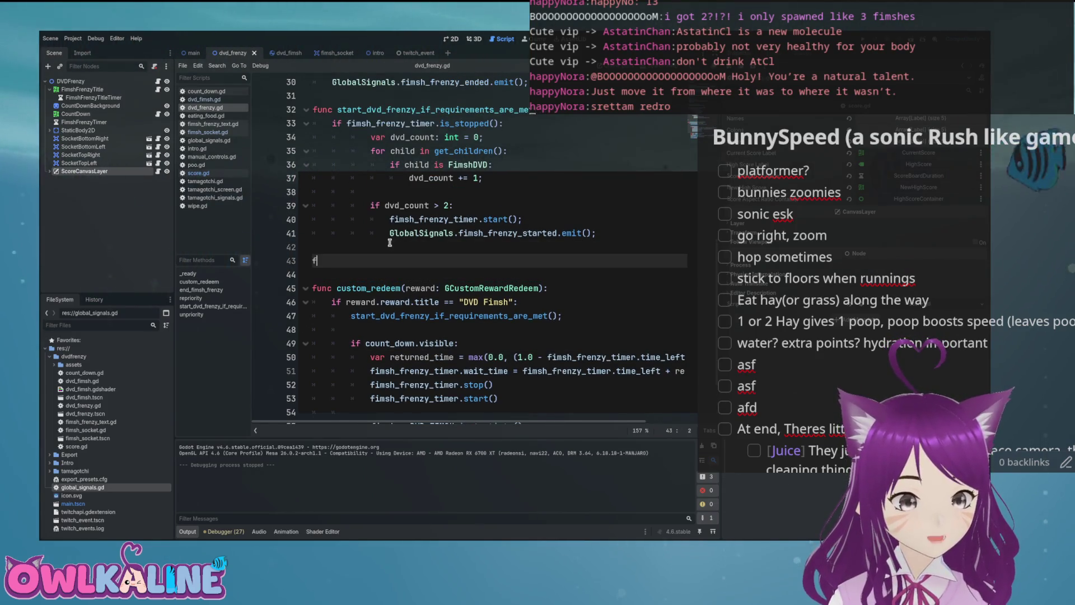
pyautogui.write('unc update_counte')
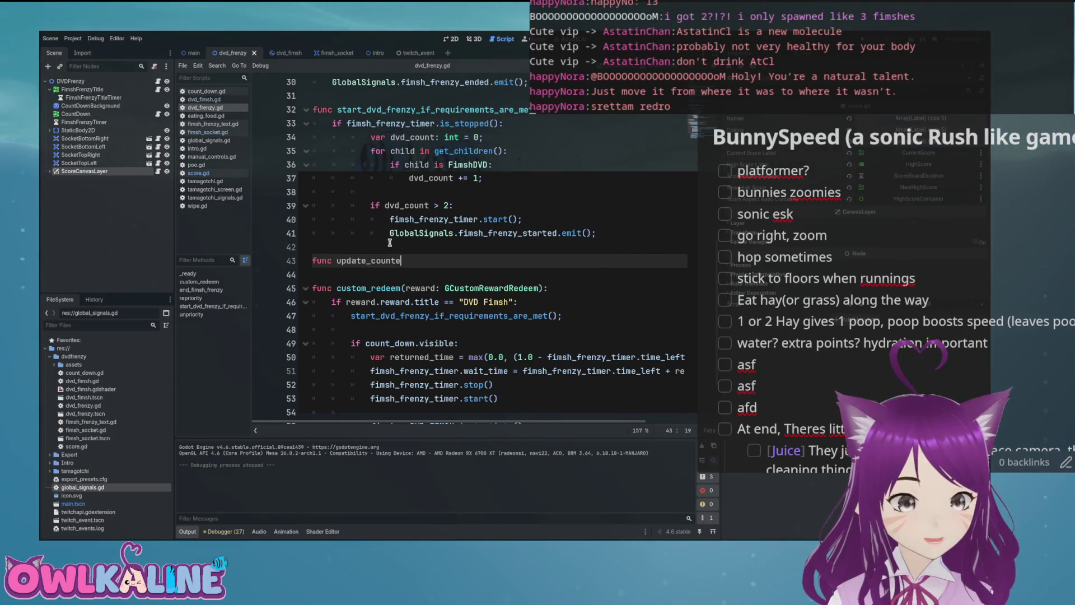
pyautogui.press('BackSpace')
pyautogui.press('BackSpace')
pyautogui.write('down(')
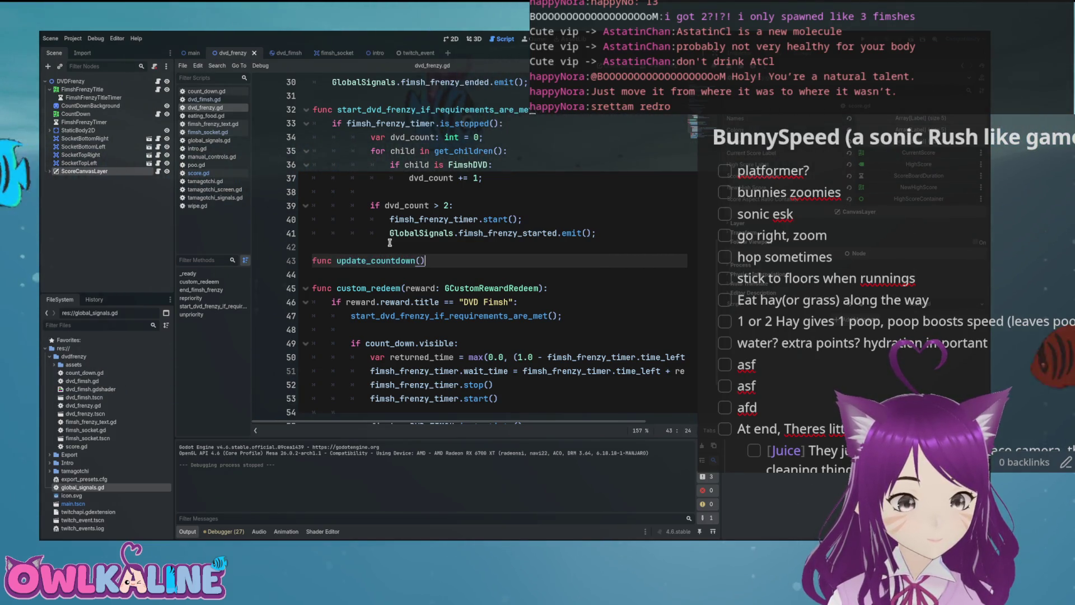
pyautogui.press('Left')
pyautogui.write('_on_')
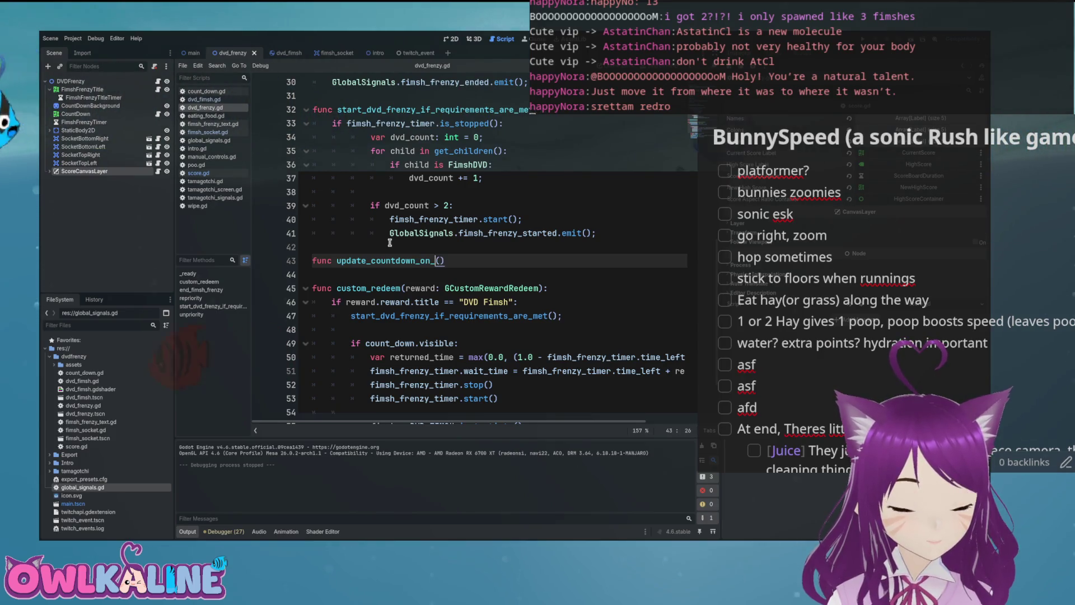
pyautogui.write('dvd_rede')
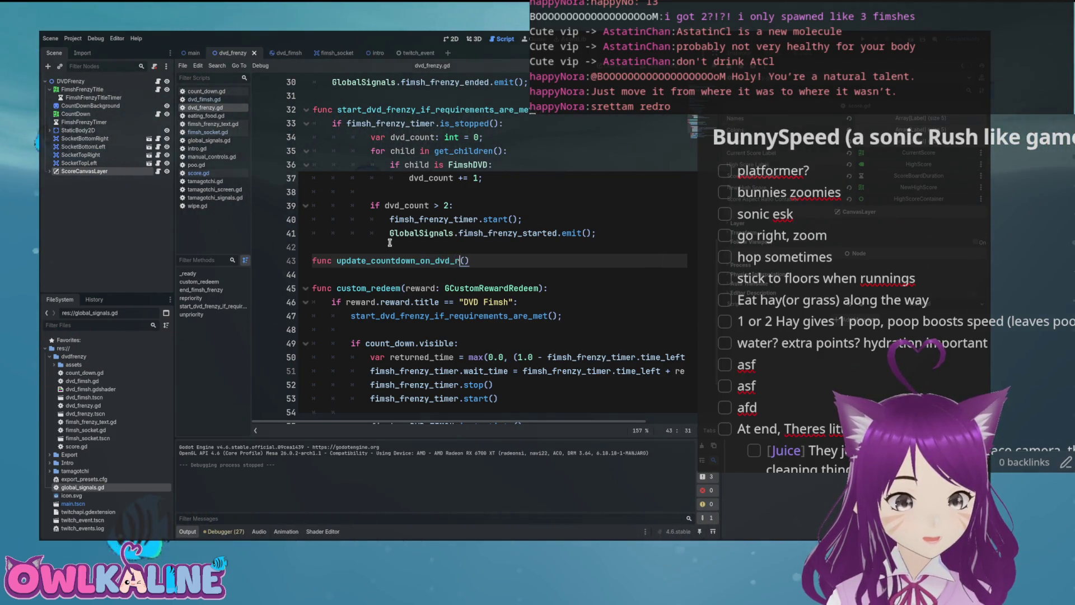
pyautogui.write('em():')
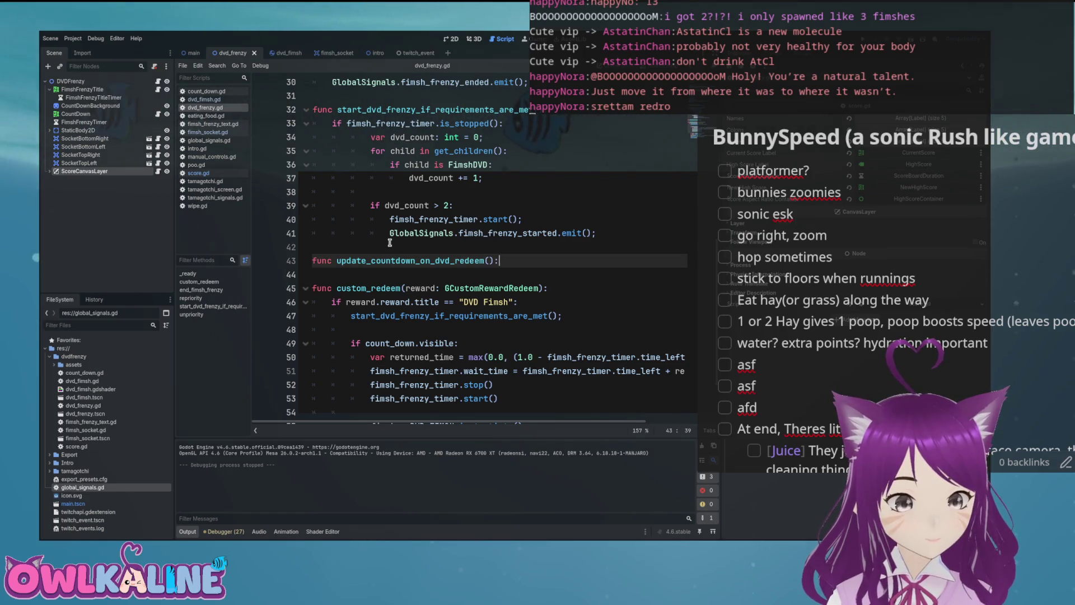
# Step: Move the count_down.visible block into update_countdown_on_dvd_redeem, fix its indentation, and save
pyautogui.scroll(-1, 434, 311)
pyautogui.moveTo(434, 320); pyautogui.dragTo(314, 248)
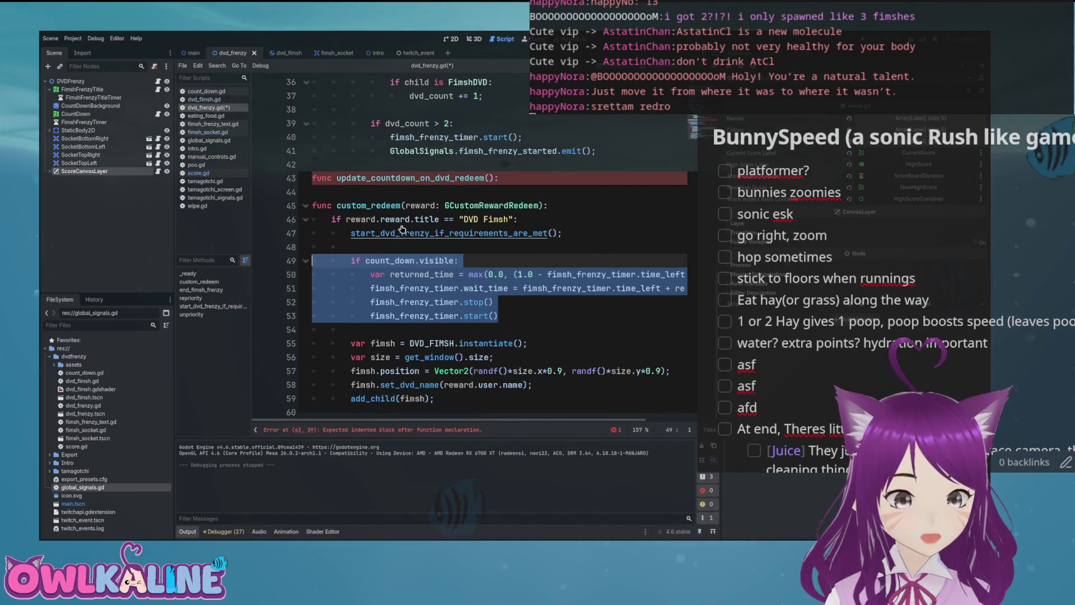
pyautogui.press('BackSpace')
pyautogui.click(499, 166)
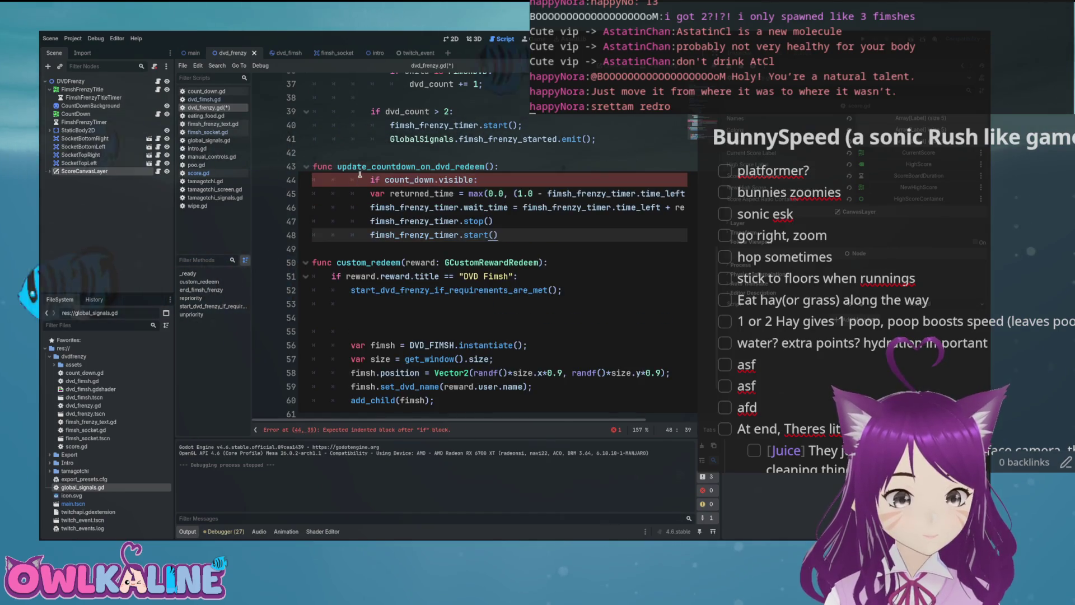
pyautogui.click(366, 180)
pyautogui.press('BackSpace')
pyautogui.press('Down')
pyautogui.press('Delete')
pyautogui.press('Down')
pyautogui.press('Delete')
pyautogui.press('Down')
pyautogui.press('Delete')
pyautogui.press('Down')
pyautogui.press('Delete')
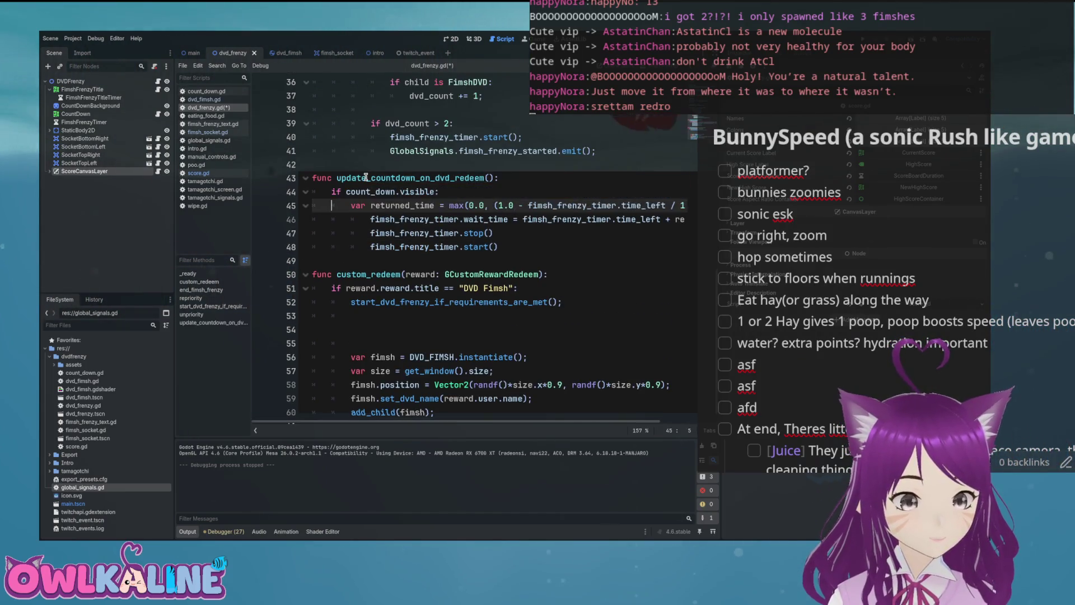
pyautogui.hotkey('ctrl', 's')
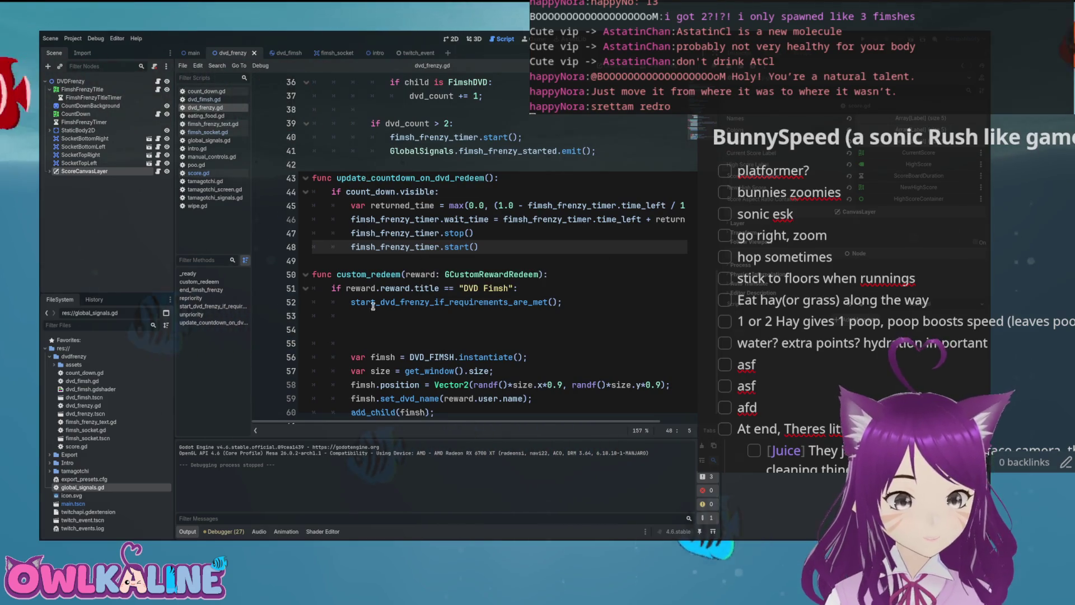
# Step: Call update_countdown_on_dvd_redeem() from custom_redeem and save the script
pyautogui.click(376, 314)
pyautogui.write('update')
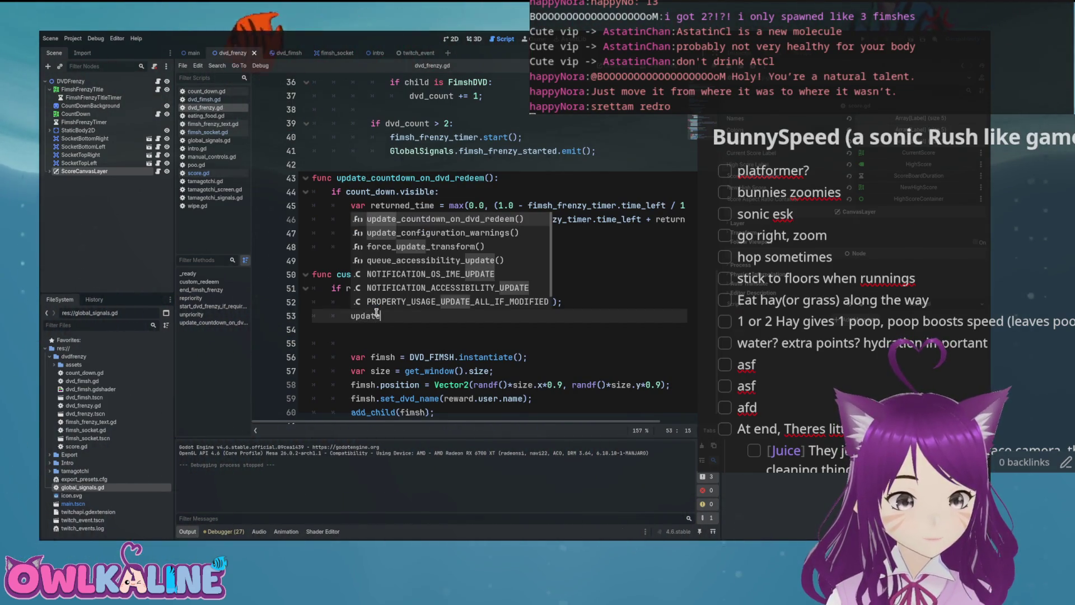
pyautogui.press('Return')
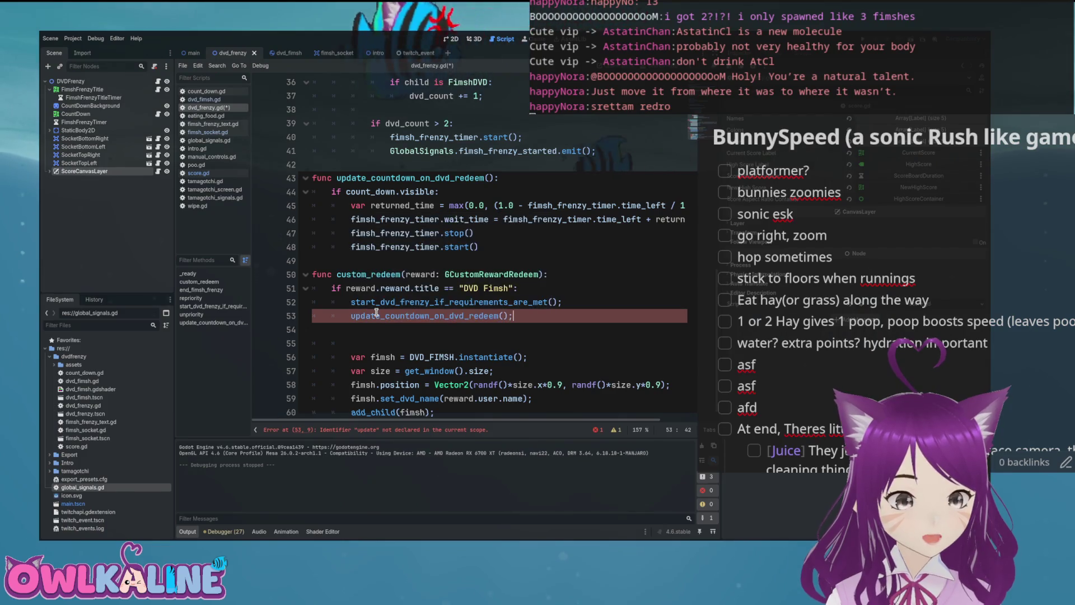
pyautogui.write(';')
pyautogui.hotkey('ctrl', 's')
pyautogui.scroll(-1, 377, 313)
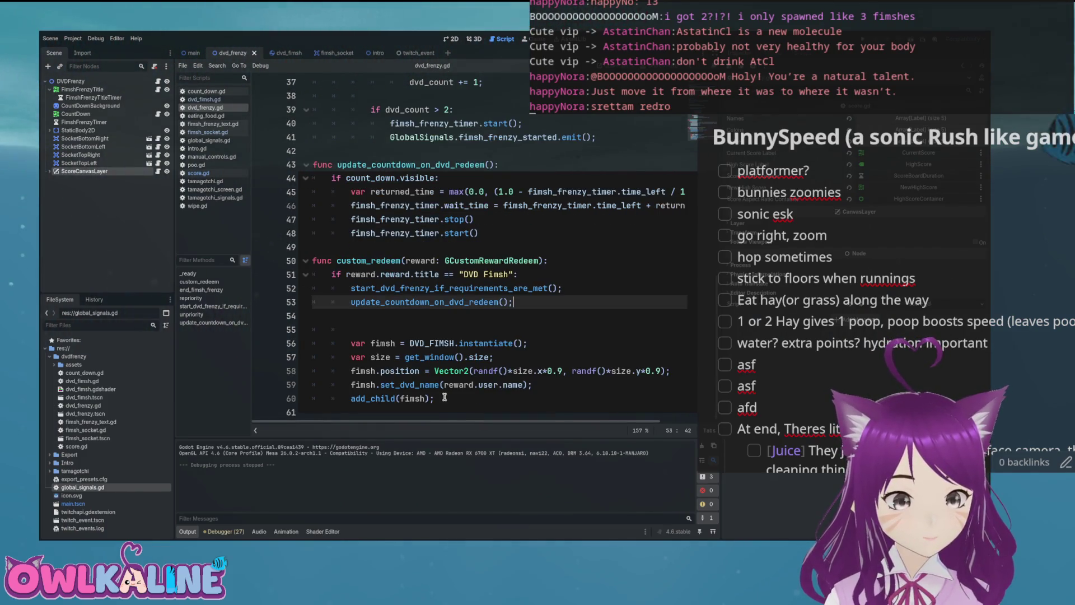
pyautogui.moveTo(435, 398); pyautogui.dragTo(346, 342)
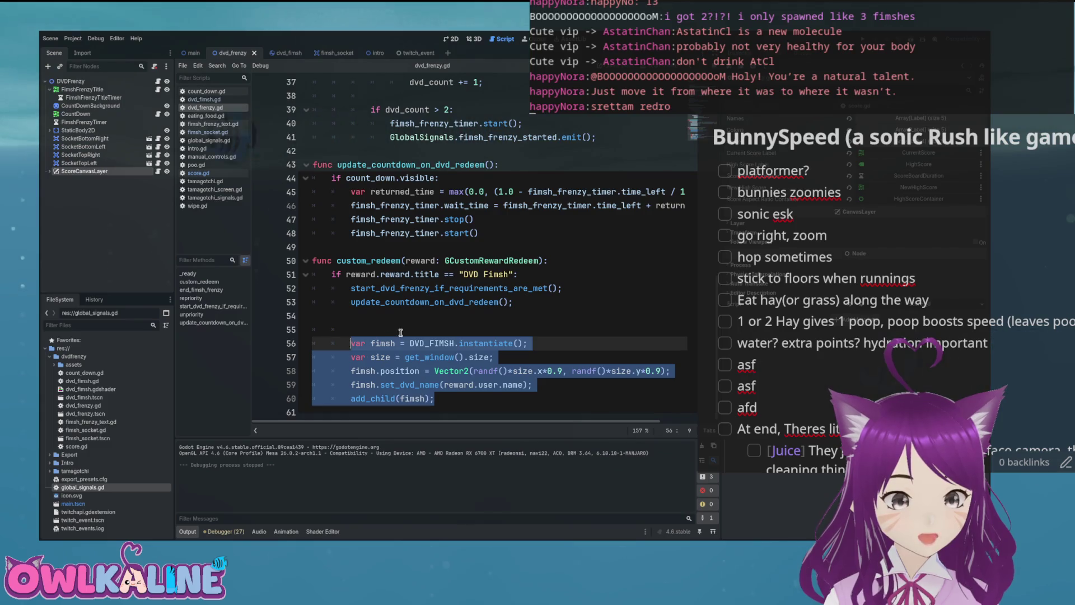
# Step: Move the fimsh-spawning lines into a new create_dvd_fimsh function and unindent them one level
pyautogui.hotkey('ctrl', 'x')
pyautogui.click(345, 241)
pyautogui.press('Return')
pyautogui.press('Return')
pyautogui.press('Up')
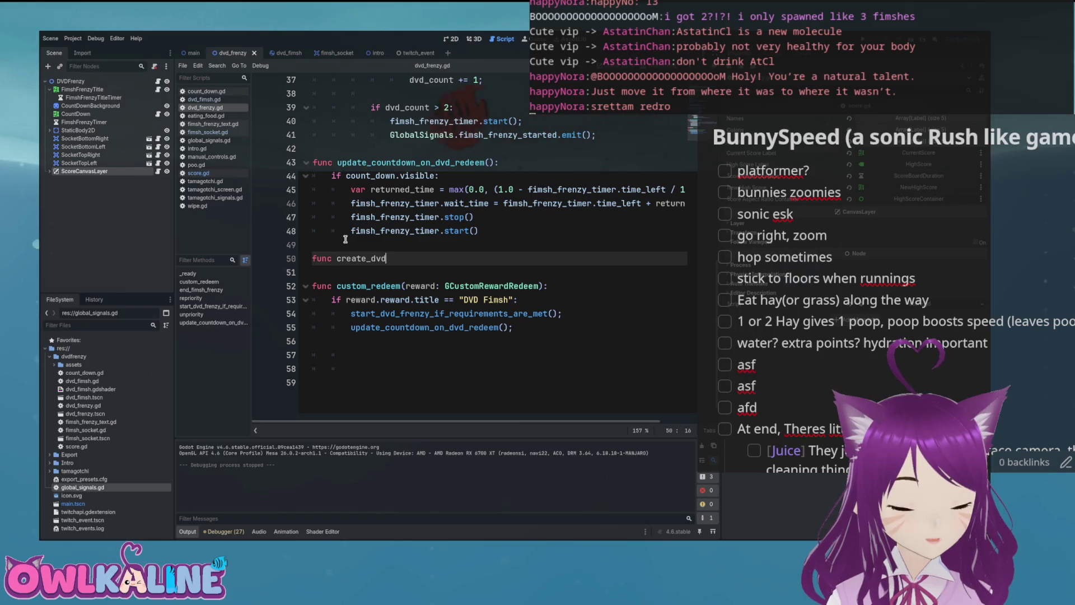
pyautogui.write('_fimsh():')
pyautogui.press('Return')
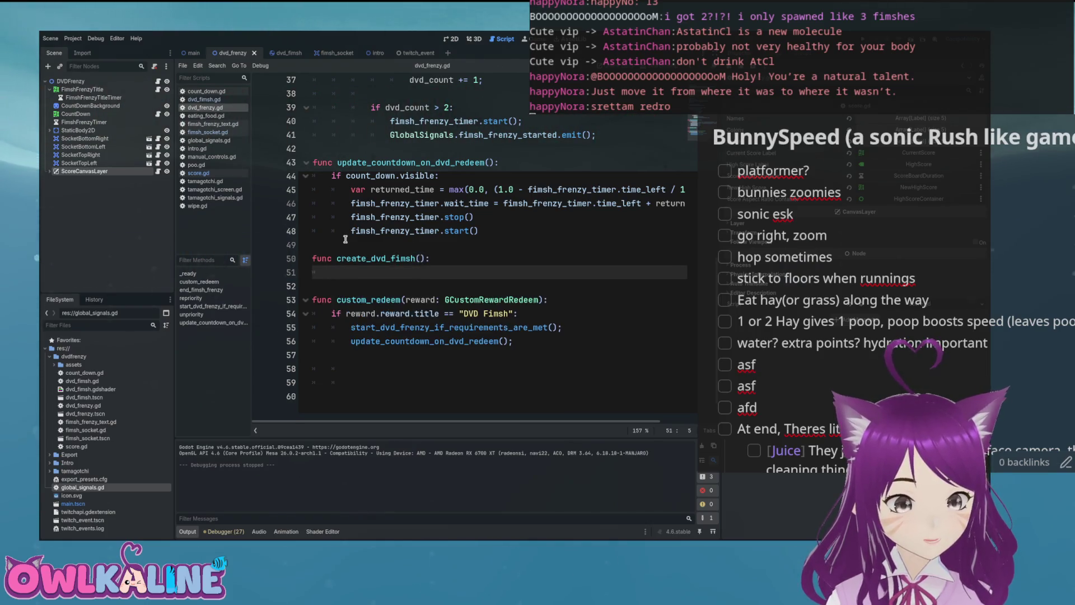
pyautogui.hotkey('ctrl', 'v')
pyautogui.press('Up')
pyautogui.press('Up')
pyautogui.press('Up')
pyautogui.press('Home')
pyautogui.hotkey('shift', 'Tab')
pyautogui.press('Down')
pyautogui.hotkey('shift', 'Tab')
pyautogui.press('Down')
pyautogui.hotkey('shift', 'Tab')
pyautogui.press('Down')
pyautogui.hotkey('shift', 'Tab')
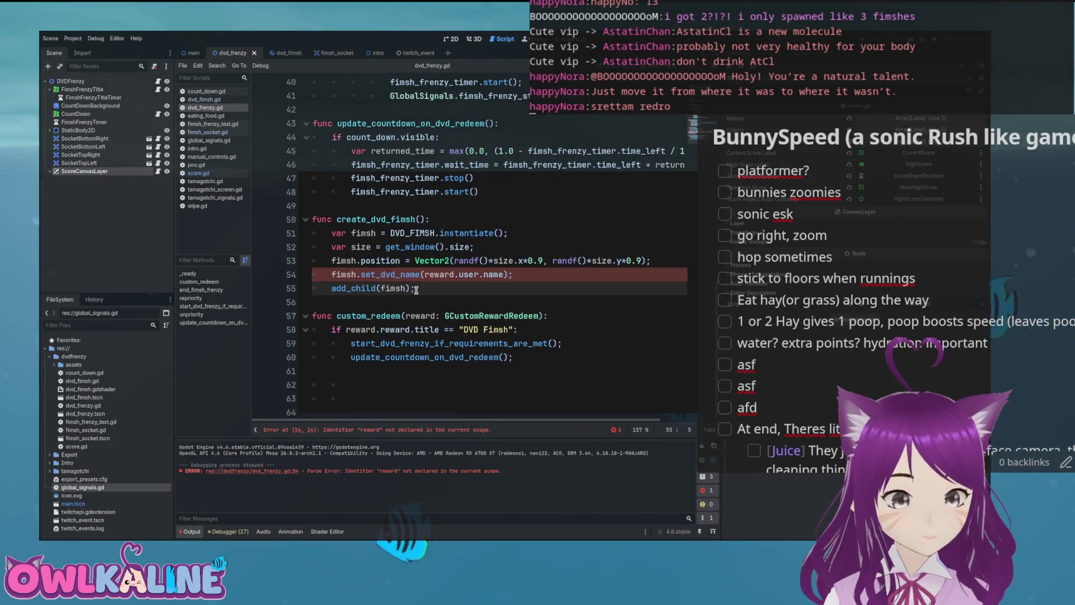
# Step: Delete the leftover lines and call create_dvd_fimsh(reward.user.name) from custom_redeem, then save
pyautogui.scroll(-2, 384, 372)
pyautogui.press('Delete')
pyautogui.moveTo(392, 415)
pyautogui.mouseDown()
pyautogui.moveTo(393, 373)
pyautogui.moveTo(308, 364)
pyautogui.mouseUp()
pyautogui.hotkey('ctrl', 's')
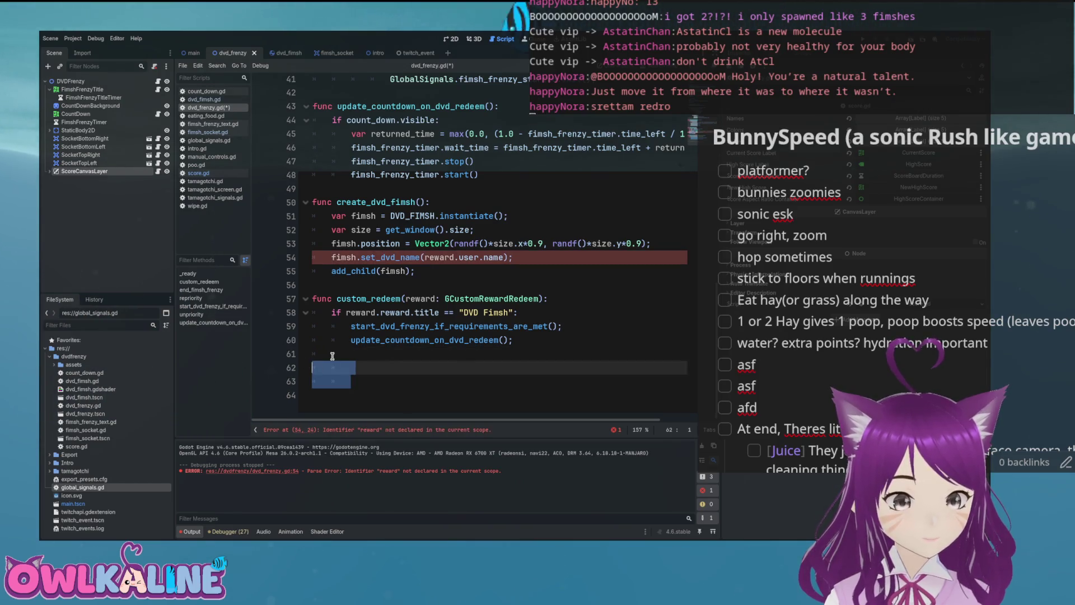
pyautogui.press('BackSpace')
pyautogui.press('BackSpace')
pyautogui.write('create')
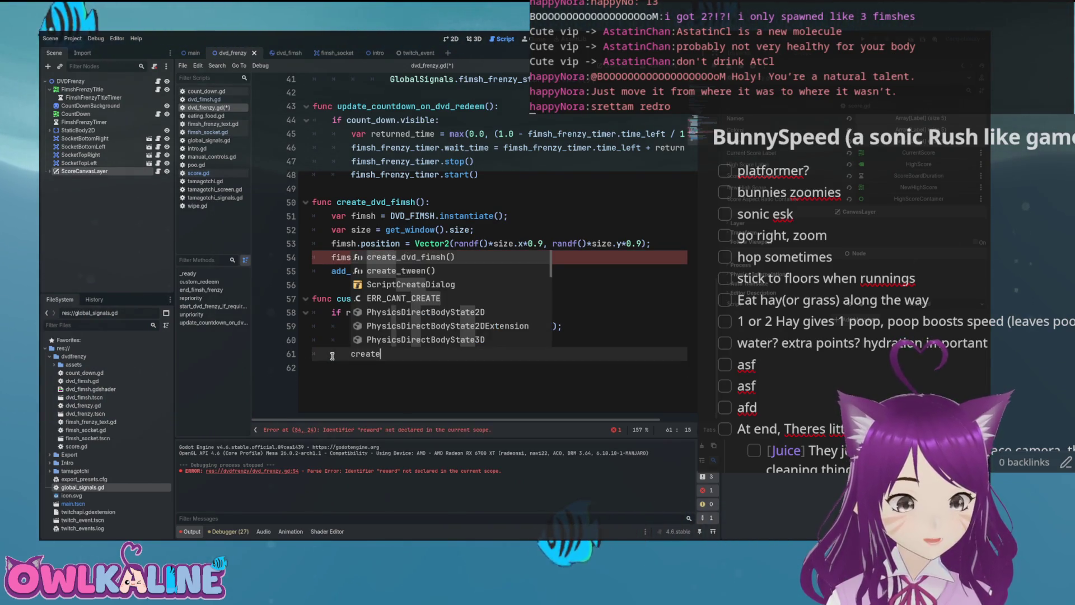
pyautogui.press('Return')
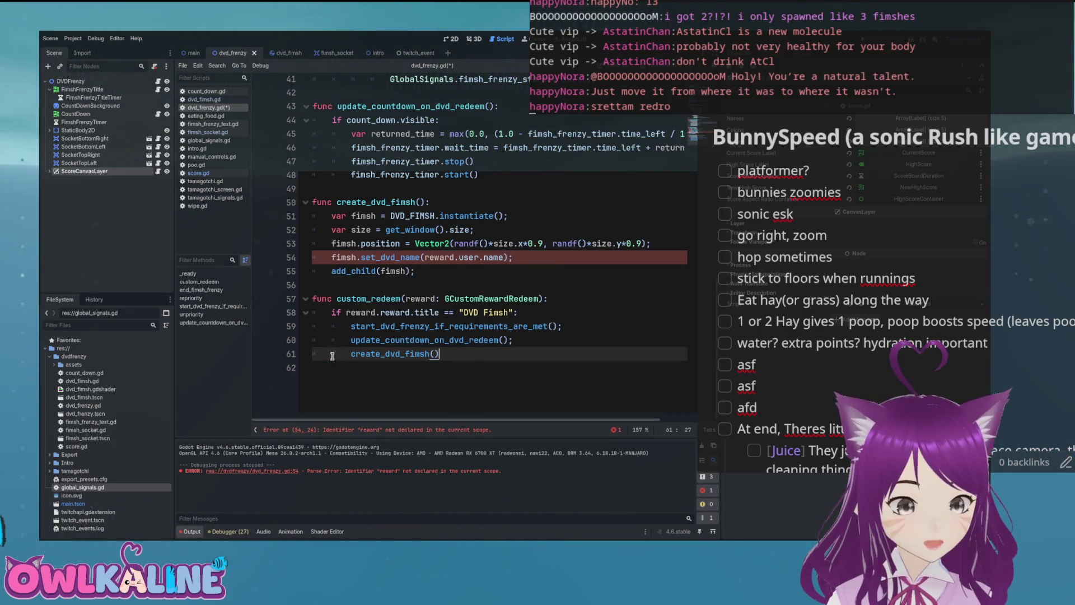
pyautogui.press('BackSpace')
pyautogui.press('BackSpace')
pyautogui.write('user.name);')
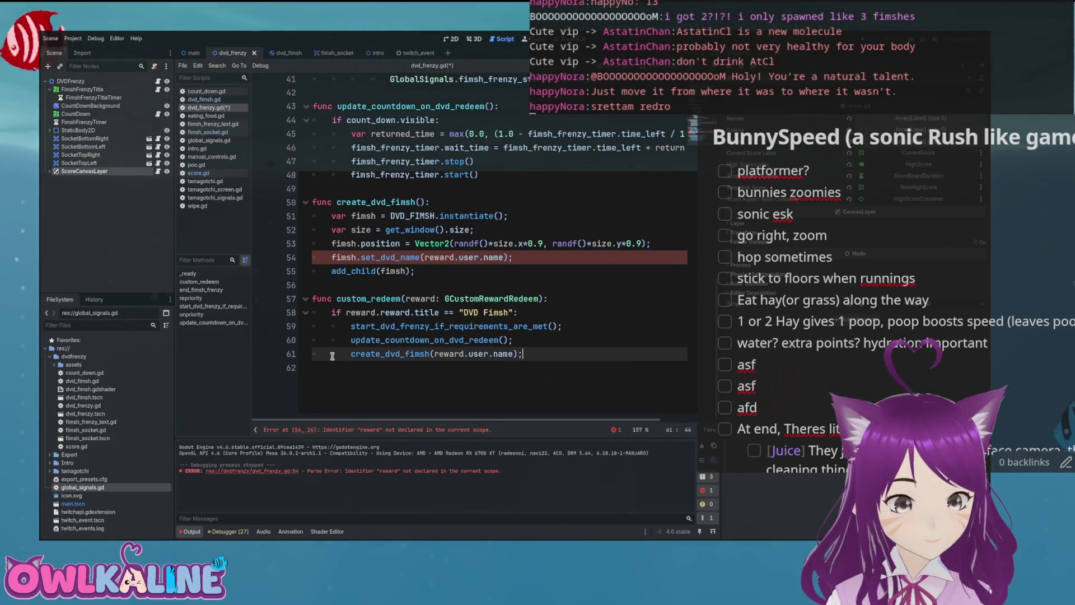
pyautogui.hotkey('ctrl', 's')
# Step: Type the parameter as name: String and use name instead of reward.user.name in set_dvd_name
pyautogui.click(420, 202)
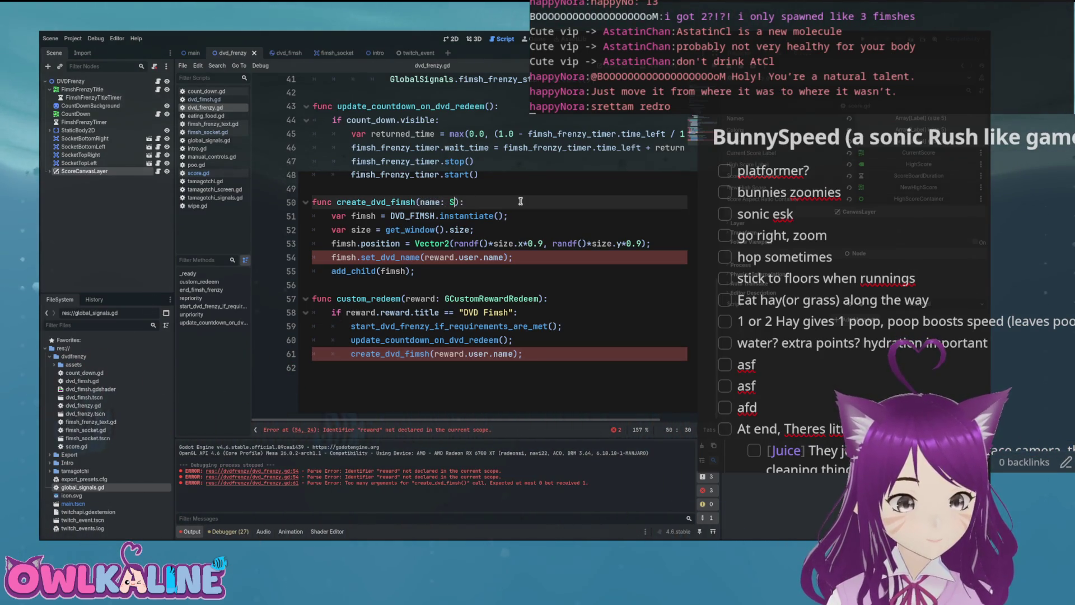
pyautogui.press('Escape')
pyautogui.press('Up')
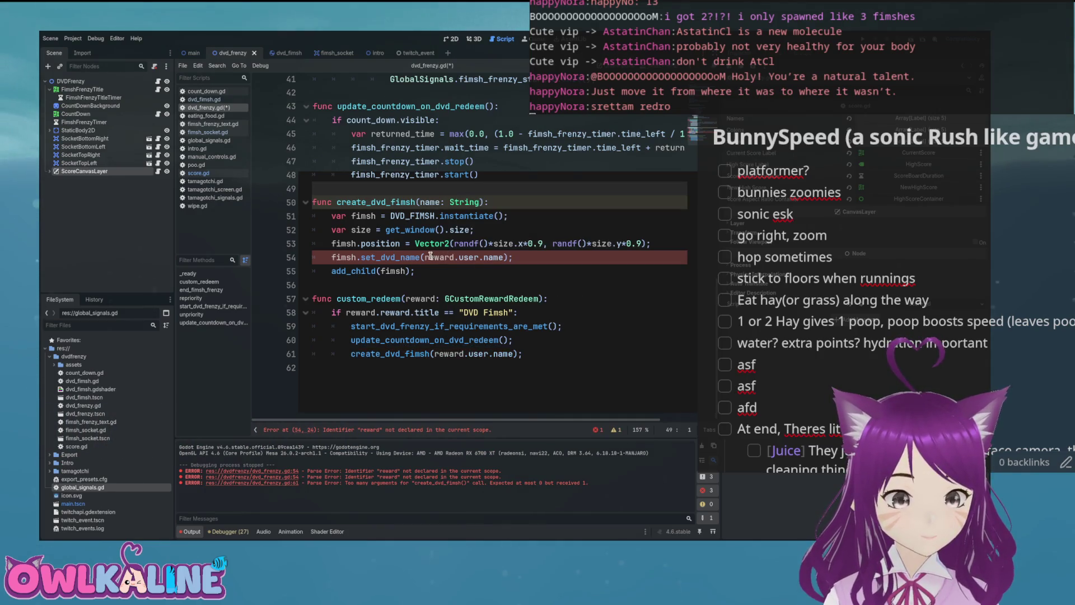
pyautogui.moveTo(425, 257); pyautogui.dragTo(441, 258)
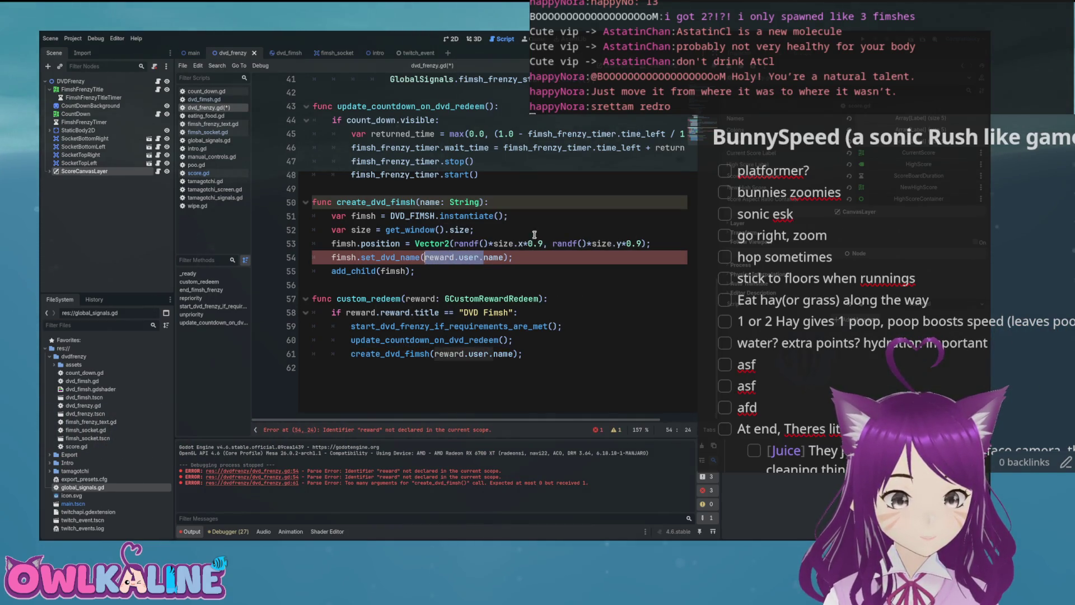
pyautogui.hotkey('ctrl', 's')
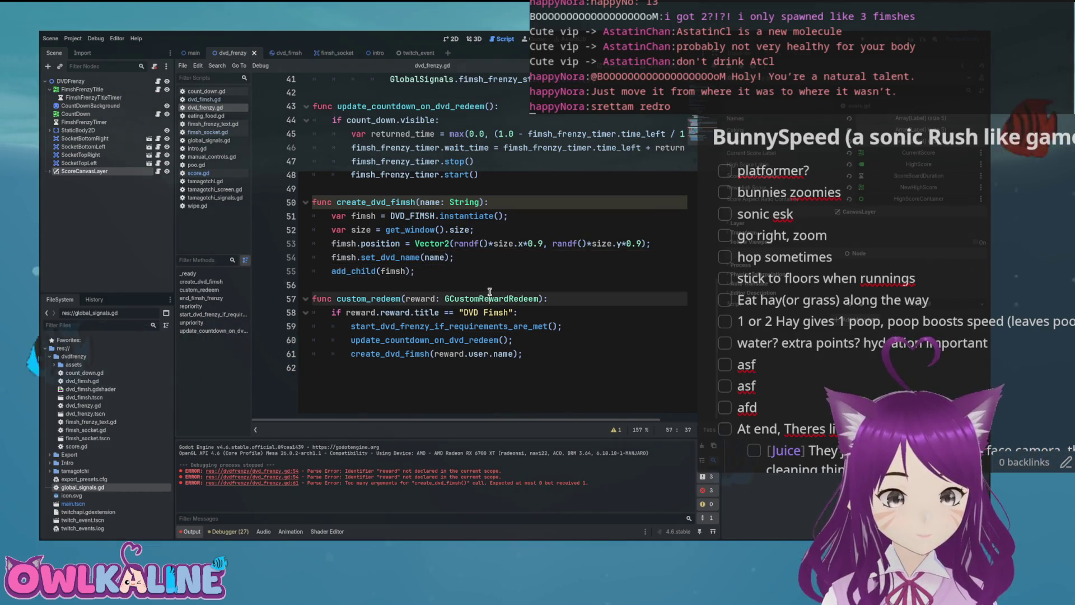
pyautogui.click(566, 354)
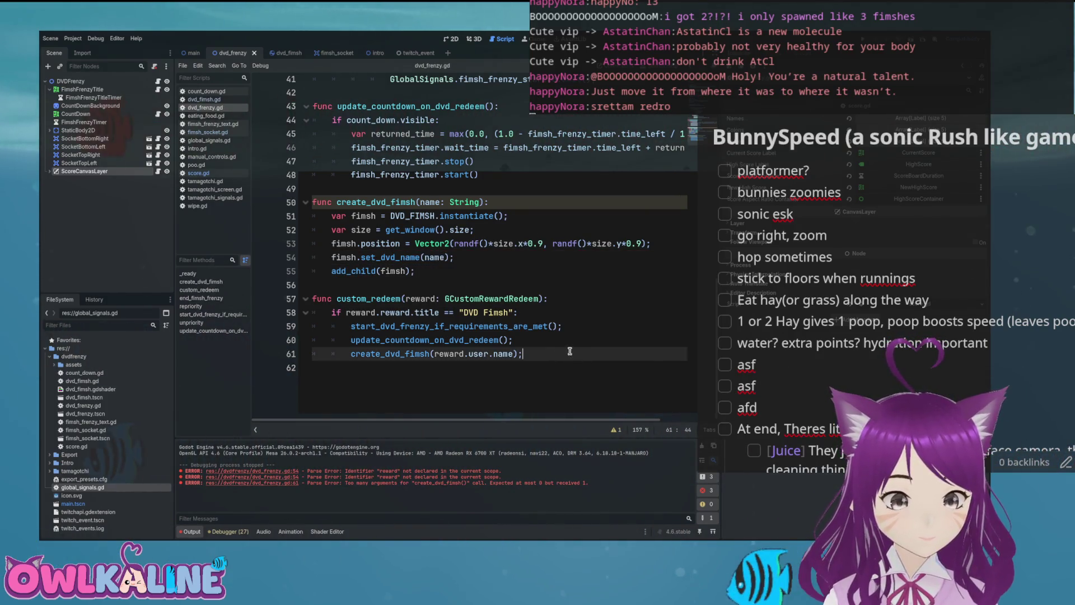
pyautogui.scroll(6, 572, 352)
pyautogui.scroll(-5, 567, 347)
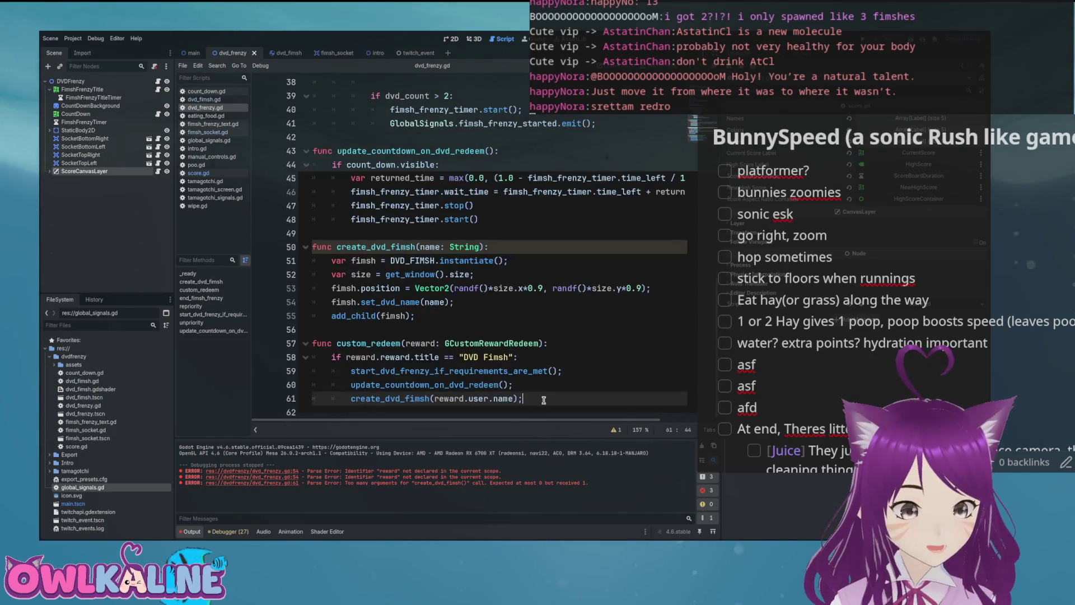
# Step: Move the custom_redeem function from the file's end to just after end_fimsh_frenzy and save
pyautogui.moveTo(560, 409); pyautogui.dragTo(444, 340)
pyautogui.press('BackSpace')
pyautogui.scroll(6, 410, 327)
pyautogui.click(350, 236)
pyautogui.click(328, 241)
pyautogui.scroll(6, 353, 222)
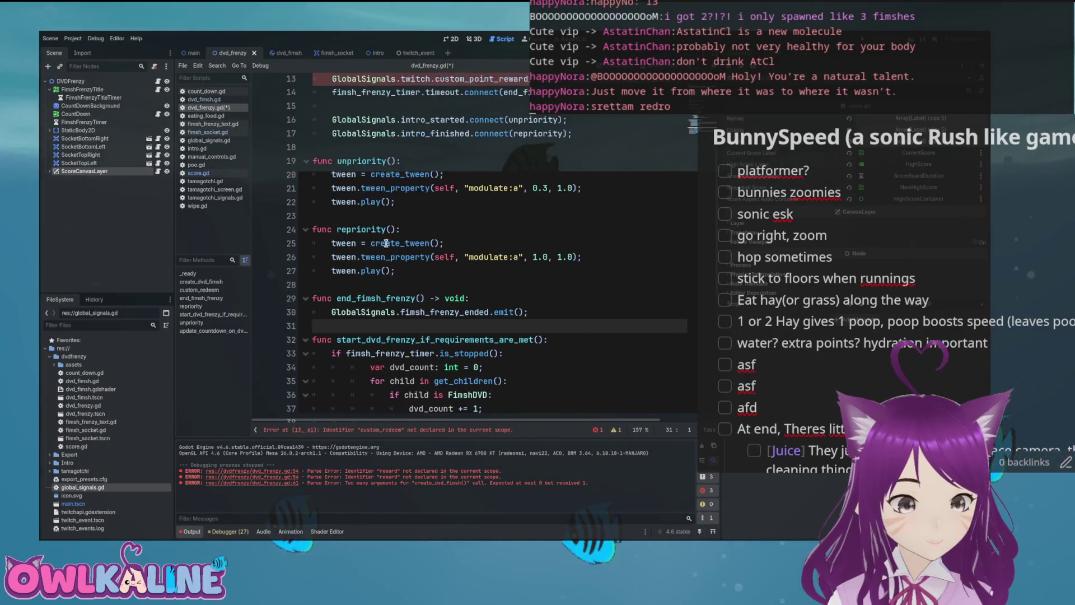
pyautogui.scroll(-6, 381, 252)
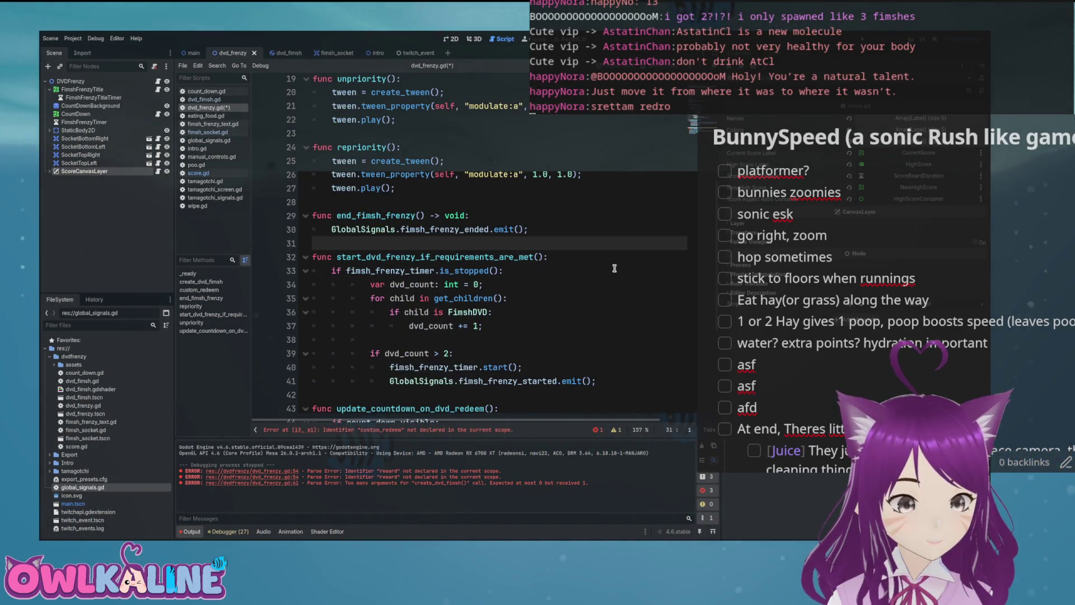
pyautogui.press('Return')
pyautogui.hotkey('ctrl', 'v')
pyautogui.hotkey('ctrl', 's')
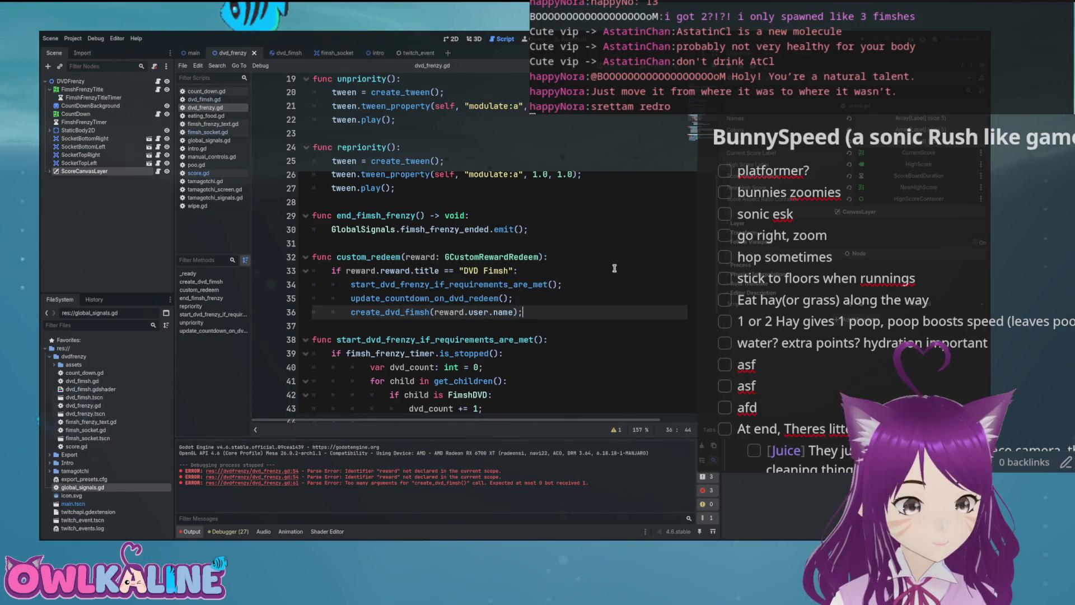
# Step: Run the game with F5, then place the caret on the empty line after _ready
pyautogui.scroll(6, 476, 283)
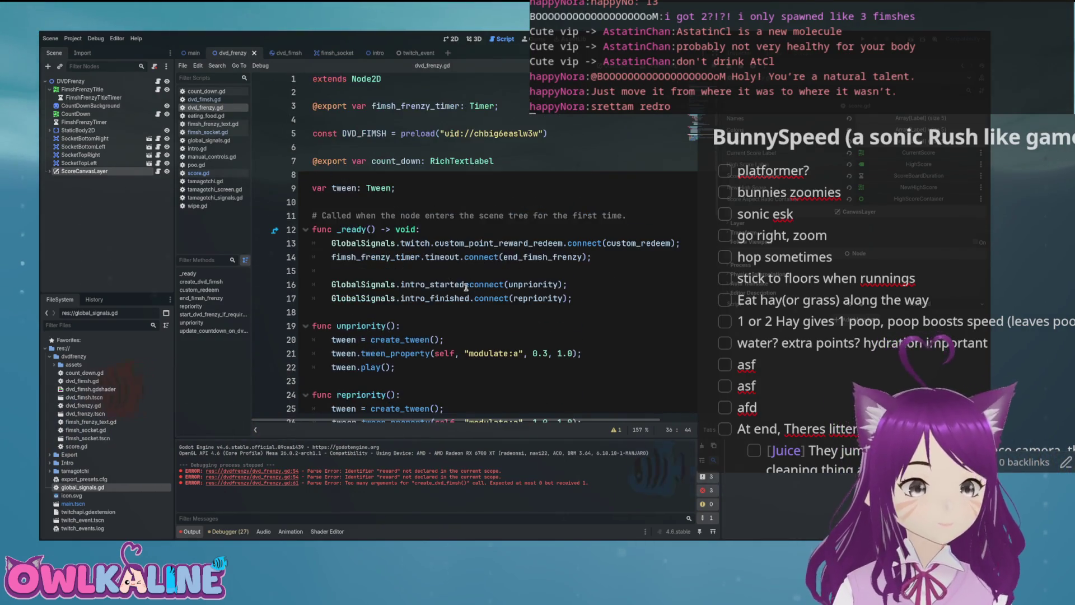
pyautogui.click(371, 268)
pyautogui.click(485, 312)
pyautogui.press('F5')
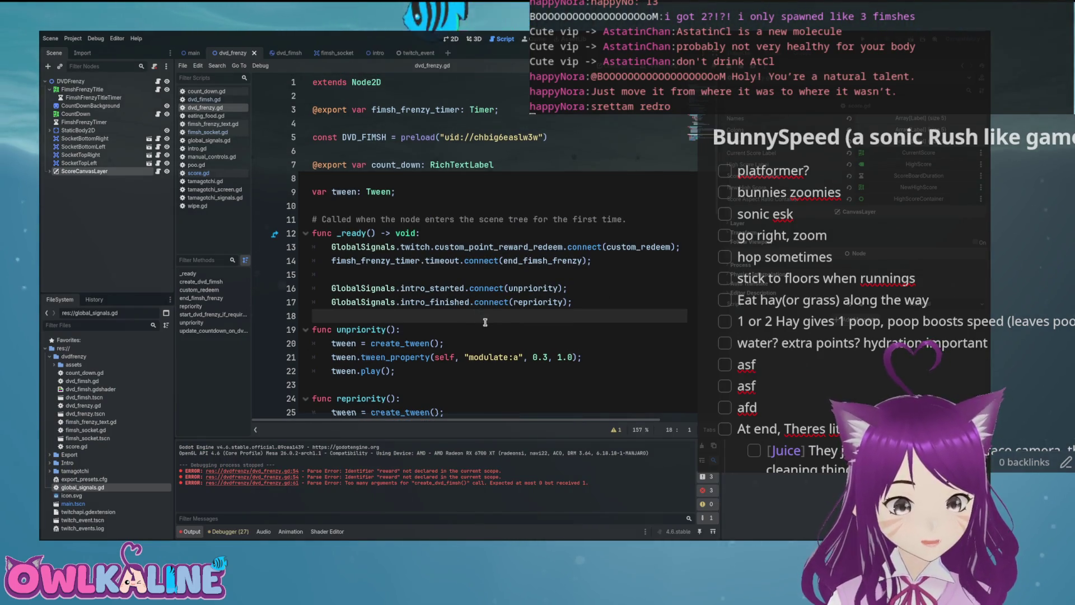
pyautogui.scroll(-12, 485, 322)
pyautogui.click(510, 308)
pyautogui.scroll(9, 476, 311)
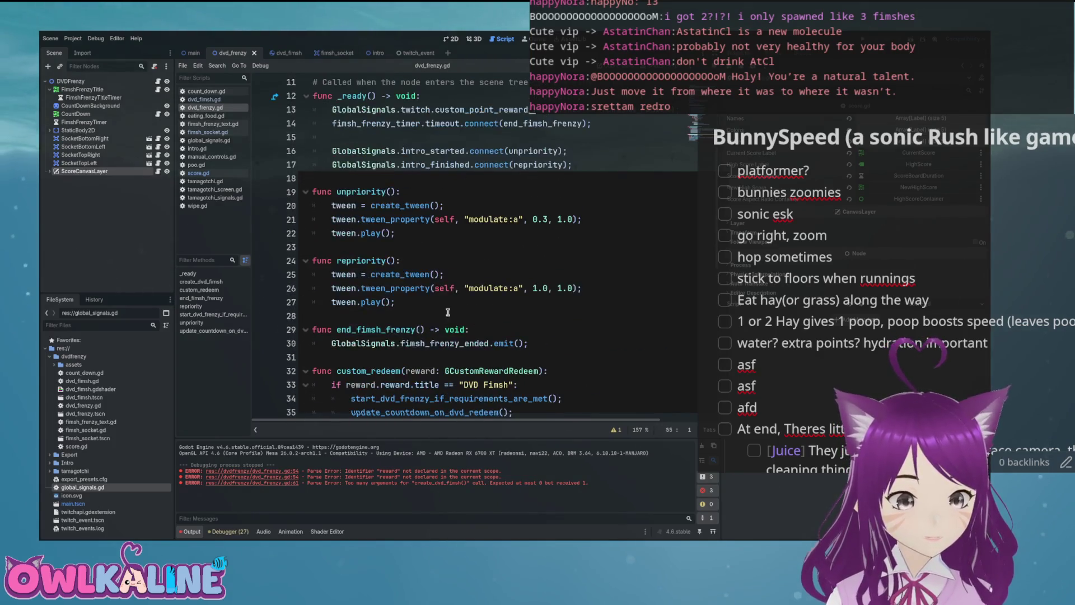
pyautogui.scroll(2, 397, 266)
pyautogui.click(432, 259)
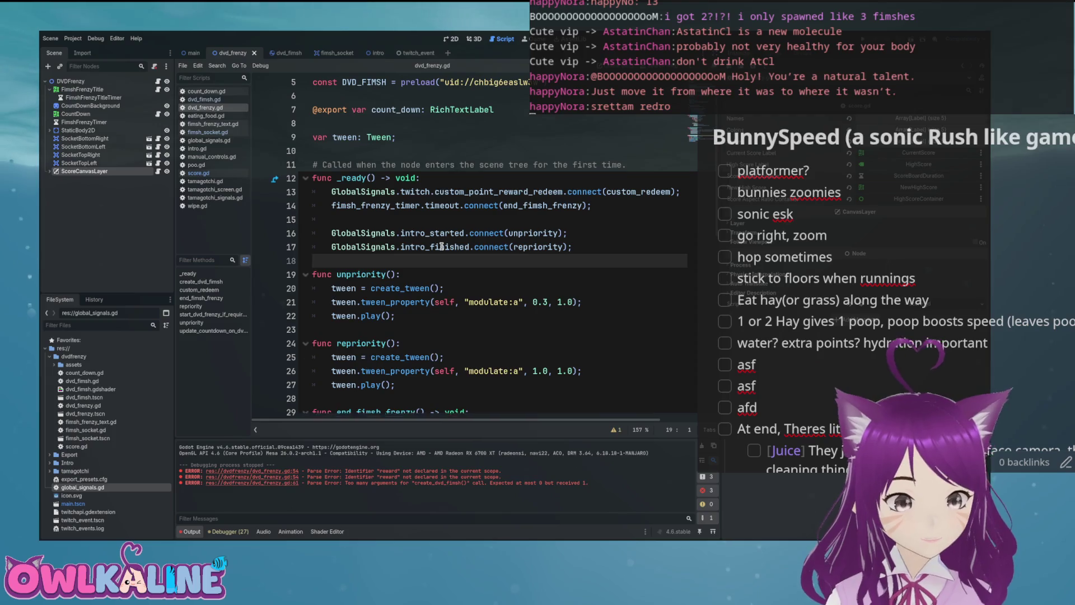
# Step: Add a new _process() function below _ready with an indented body
pyautogui.press('Return')
pyautogui.press('Return')
pyautogui.press('Up')
pyautogui.write('cess()')
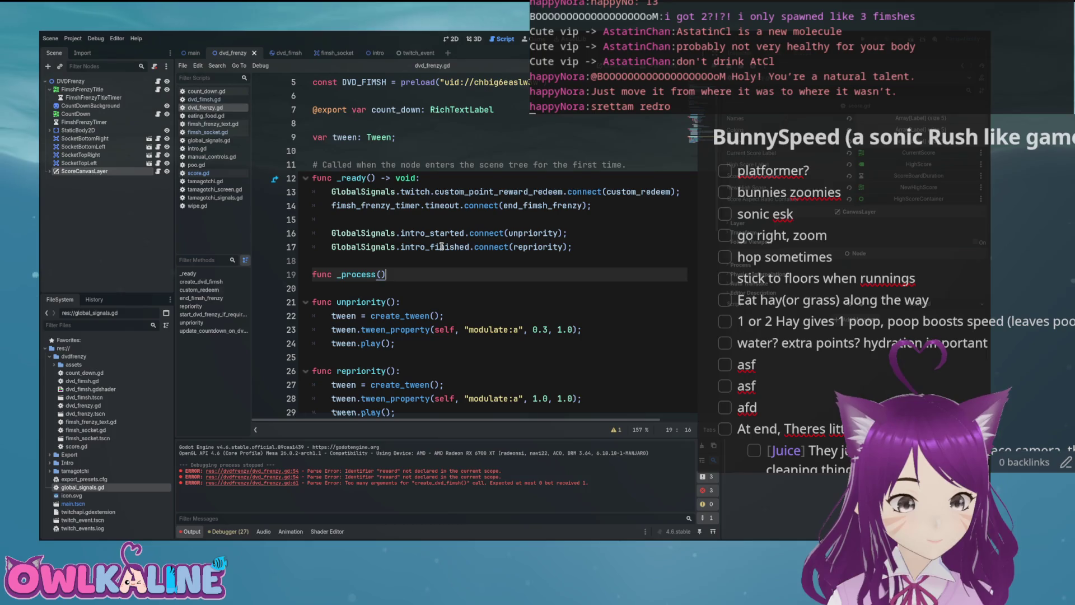
pyautogui.write(':')
pyautogui.press('Return')
pyautogui.write('if')
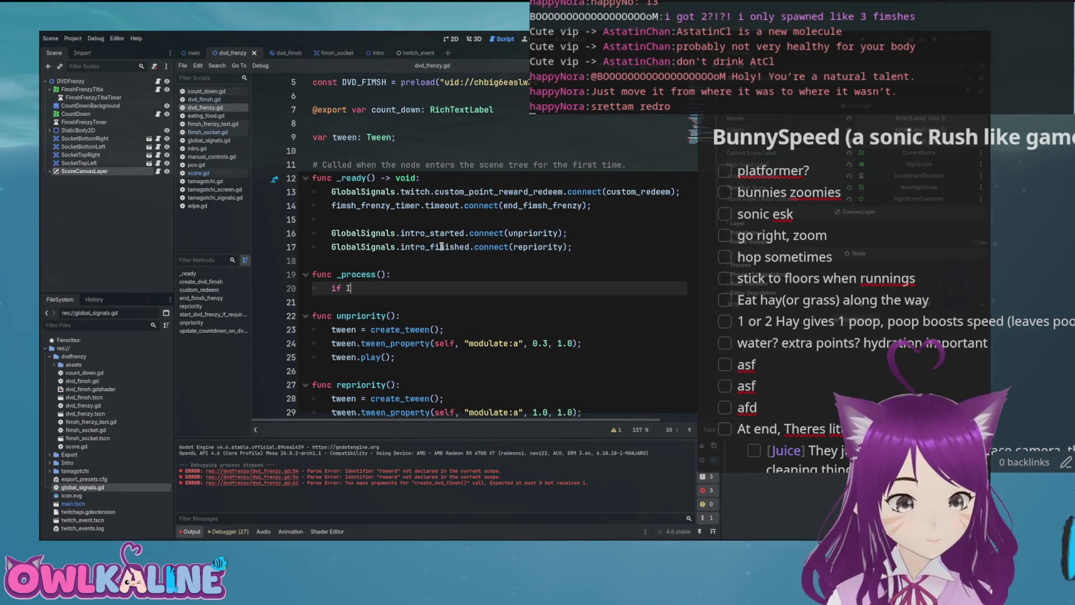
# Step: Write the condition if Input.is_action_just_pressed("ui_down") inside _process
pyautogui.write('np')
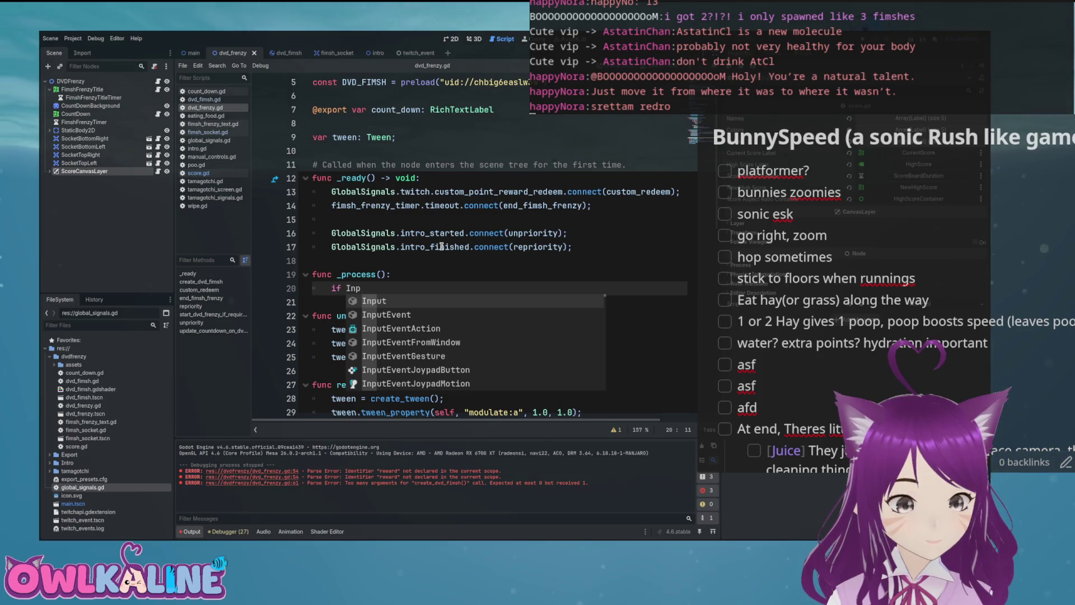
pyautogui.press('Return')
pyautogui.write('.')
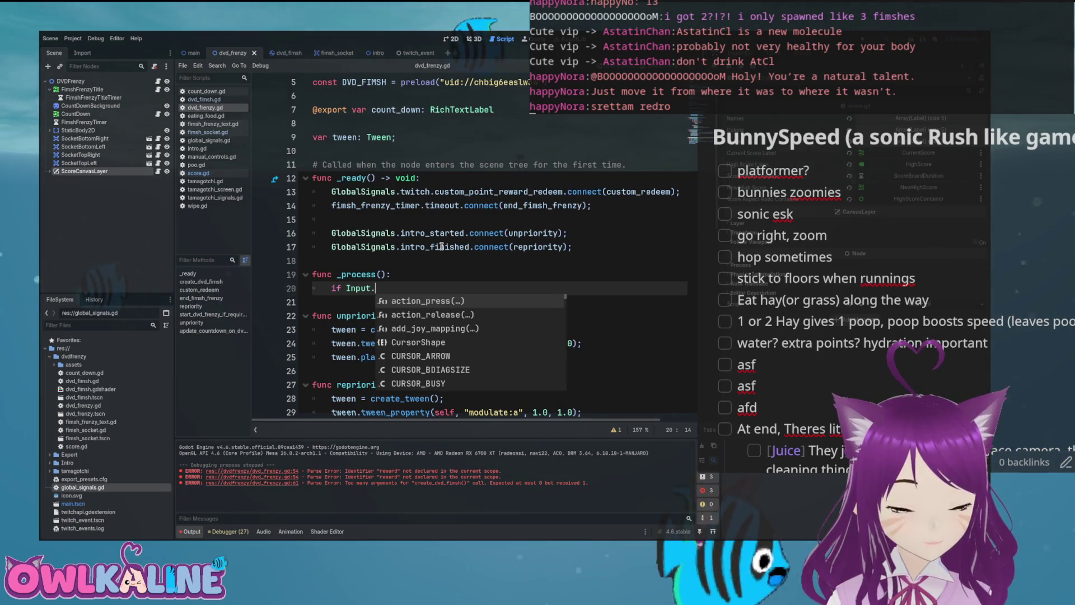
pyautogui.write('act')
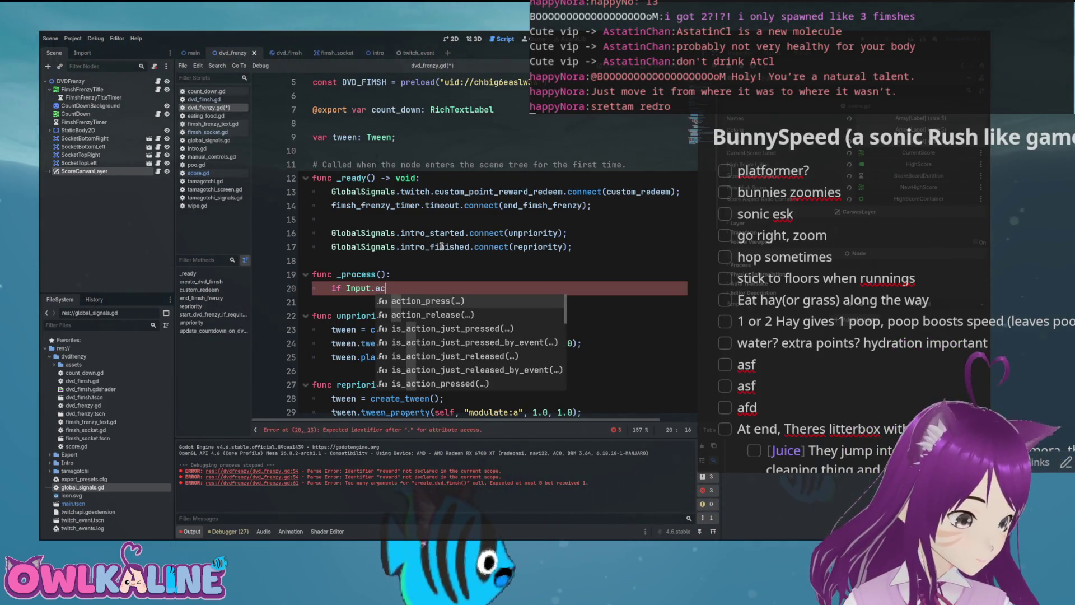
pyautogui.press('Down')
pyautogui.press('Down')
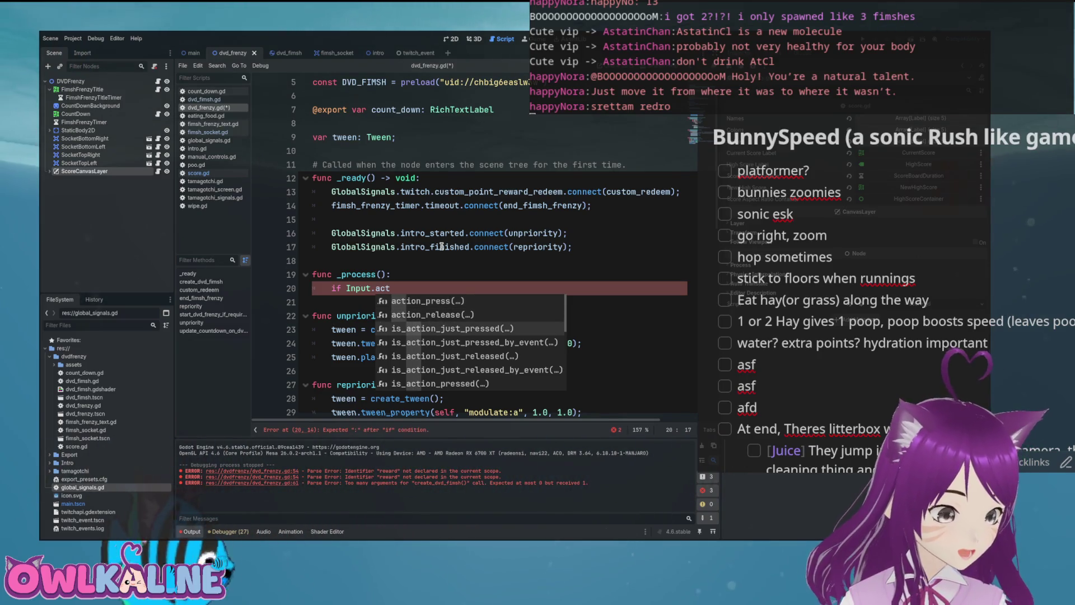
pyautogui.press('Return')
pyautogui.press('Down')
pyautogui.press('Down')
pyautogui.press('Down')
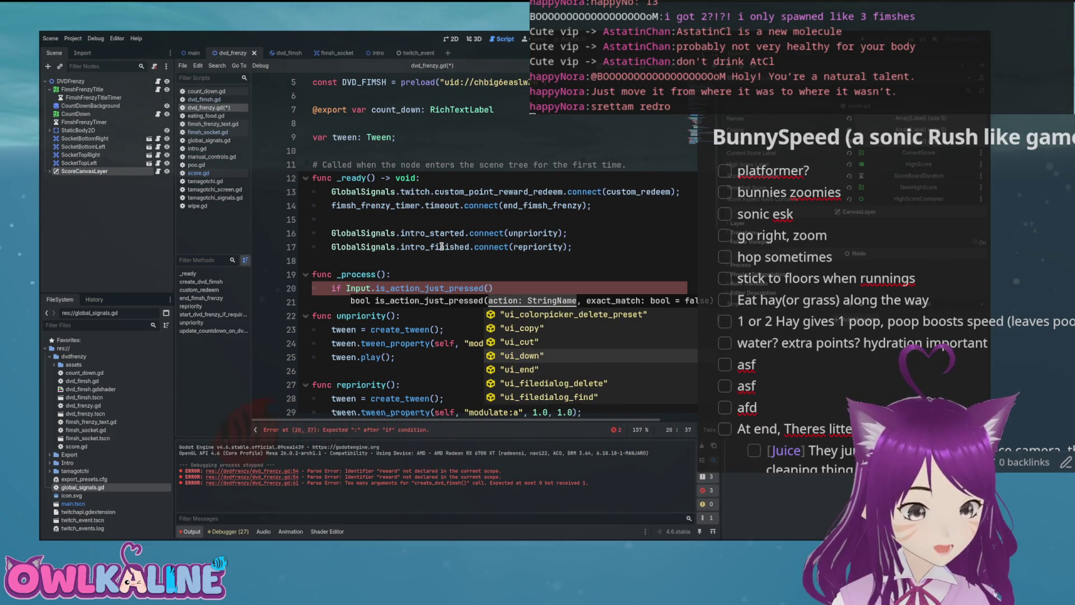
pyautogui.press('Return')
pyautogui.press('Return')
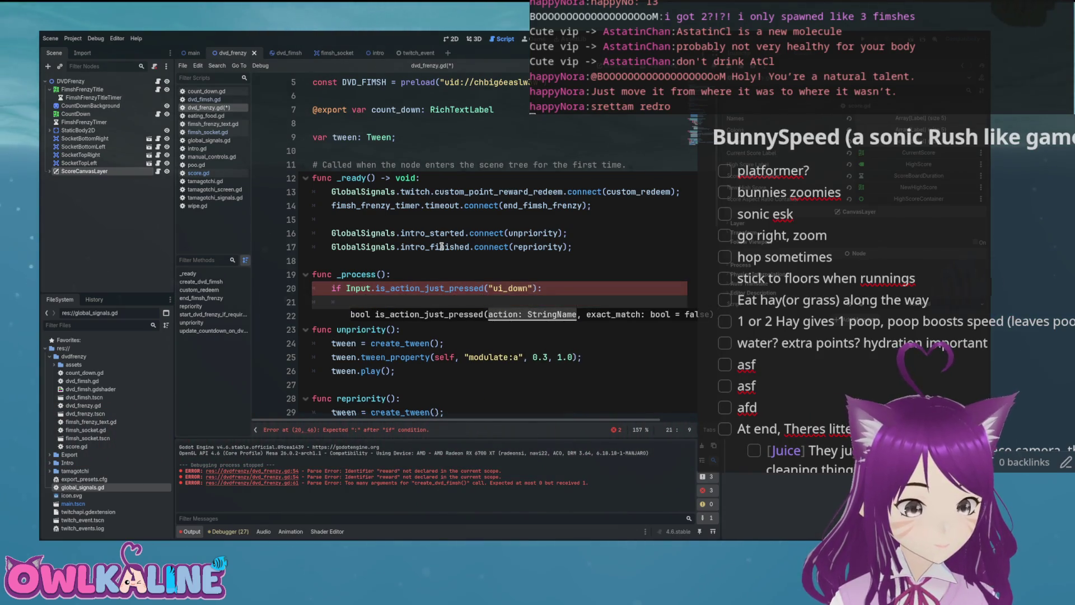
pyautogui.write('sp')
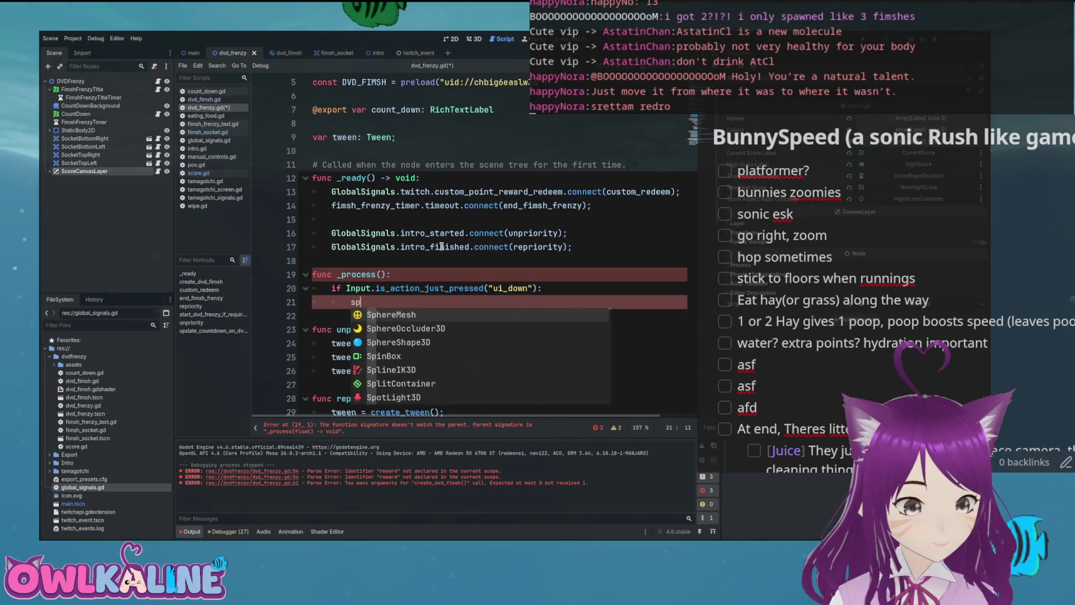
pyautogui.press('BackSpace')
pyautogui.press('BackSpace')
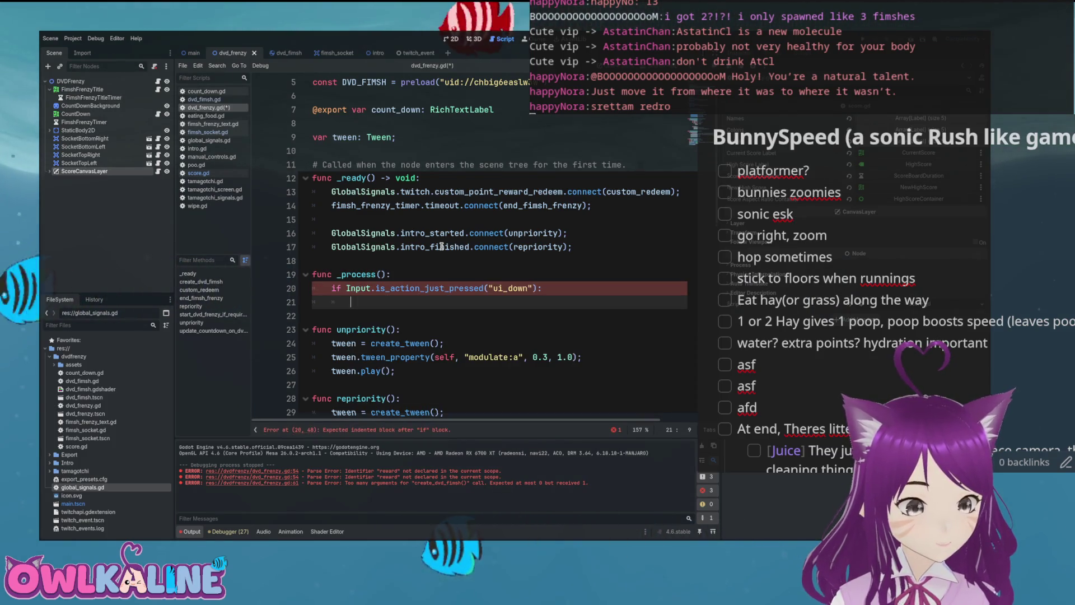
# Step: Move the three helper calls from custom_redeem up into the ui_down branch of _process and save
pyautogui.scroll(-5, 427, 302)
pyautogui.scroll(-6, 427, 302)
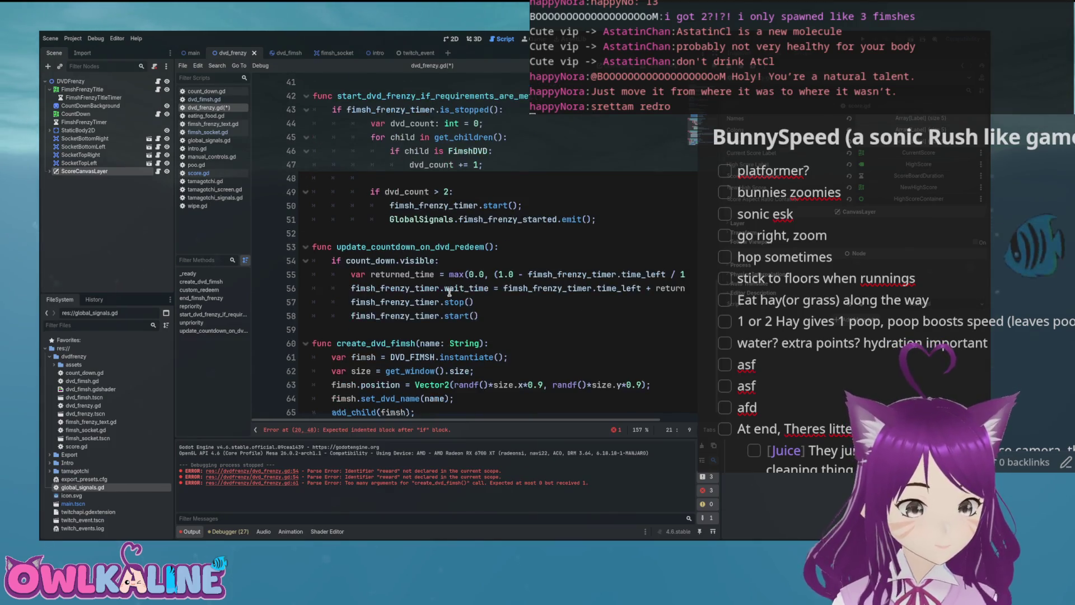
pyautogui.scroll(5, 447, 292)
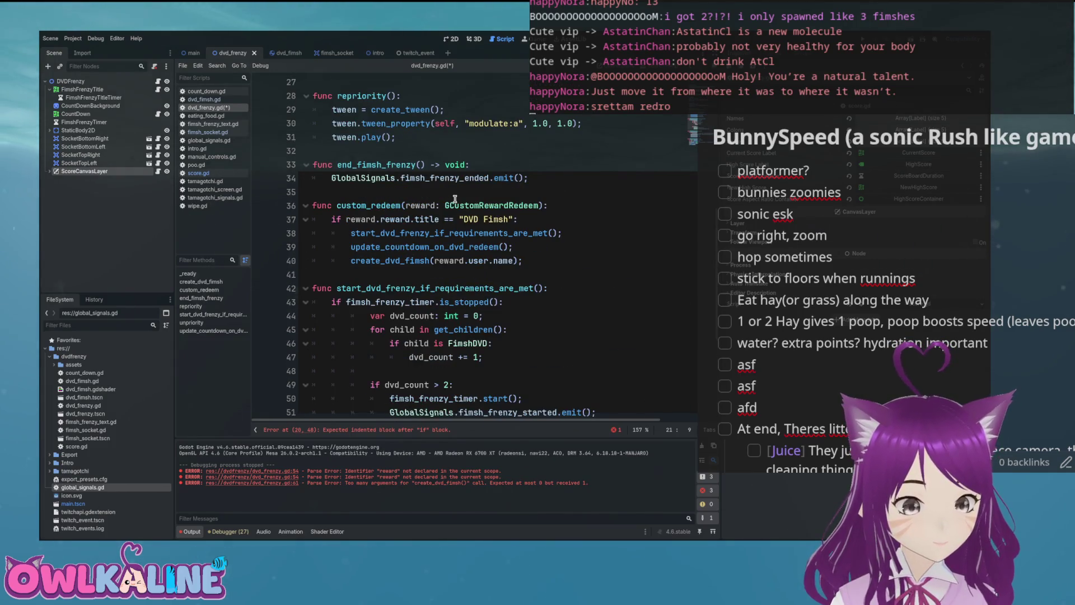
pyautogui.click(486, 206)
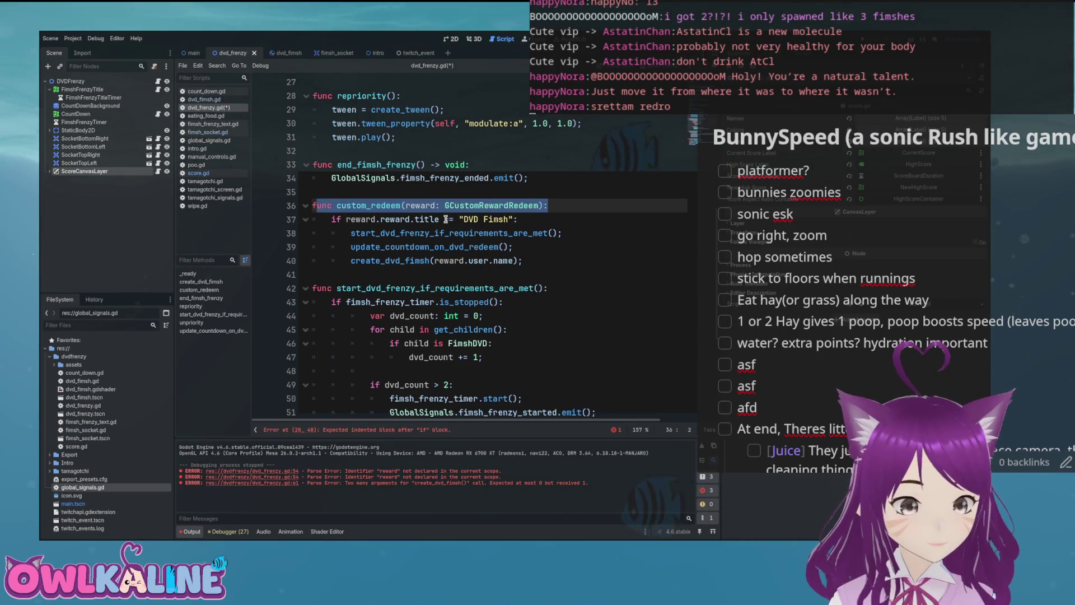
pyautogui.moveTo(544, 260); pyautogui.dragTo(362, 238)
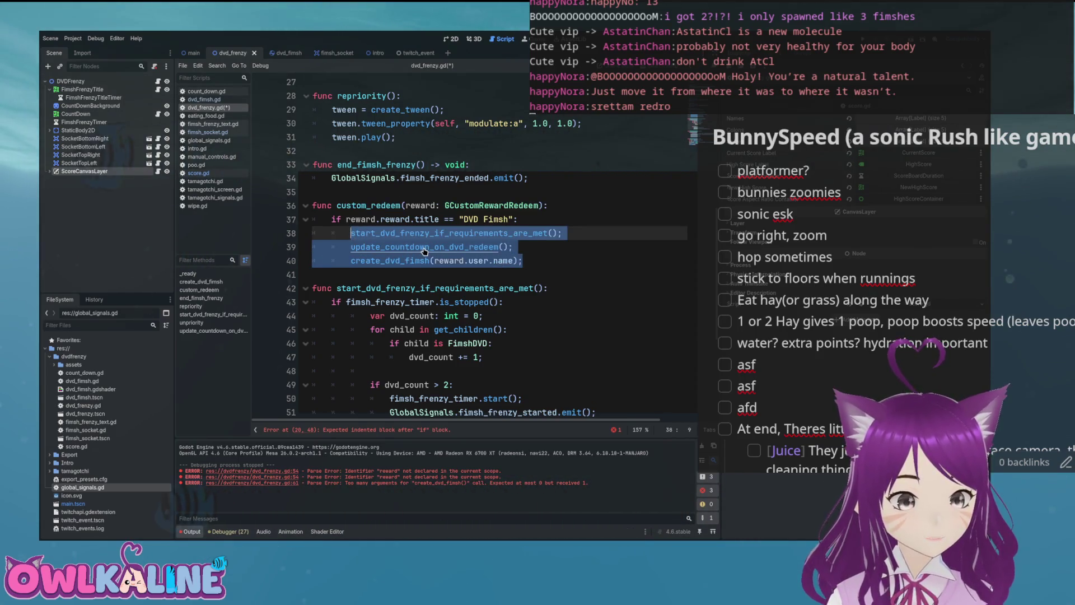
pyautogui.hotkey('alt', 'Up')
pyautogui.hotkey('alt', 'Up')
pyautogui.hotkey('alt', 'Up')
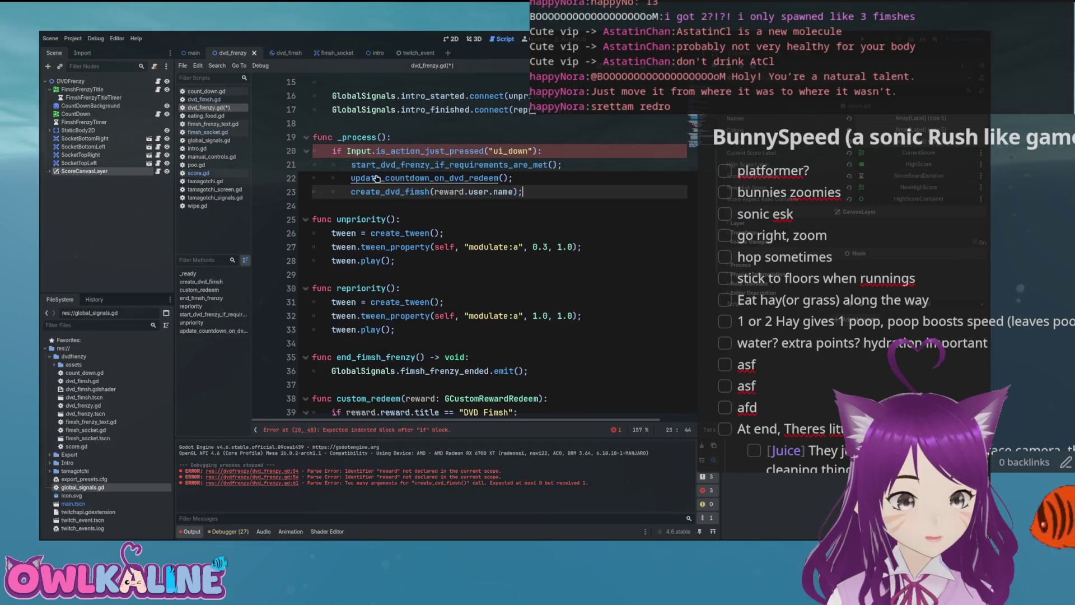
pyautogui.hotkey('ctrl', 's')
# Step: Replace the reward.user.name argument with "DVD" as the fimsh name and save
pyautogui.moveTo(513, 191); pyautogui.dragTo(441, 192)
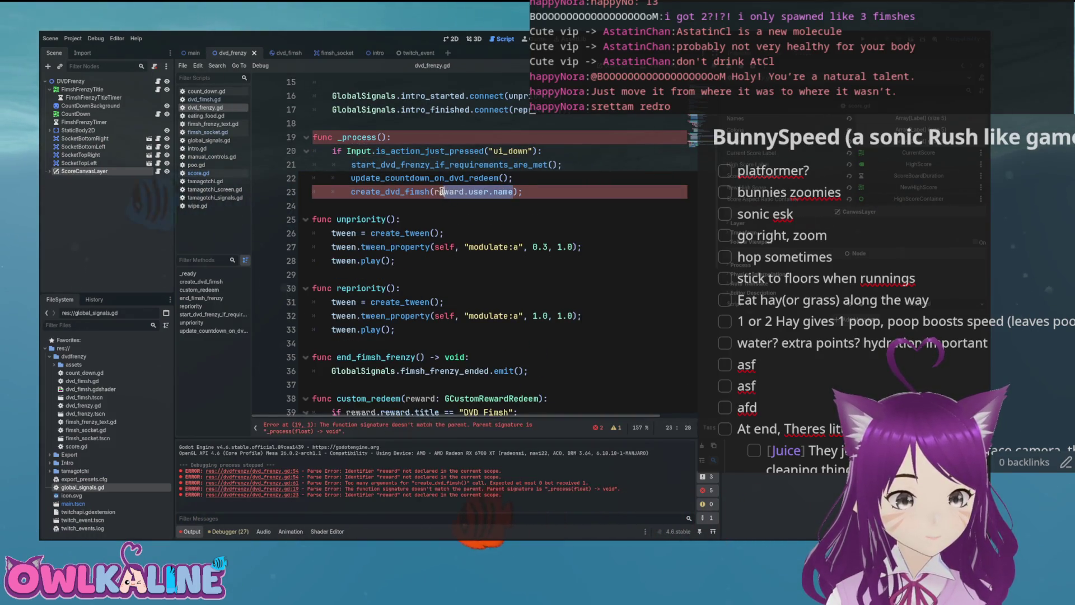
pyautogui.write('"DVD')
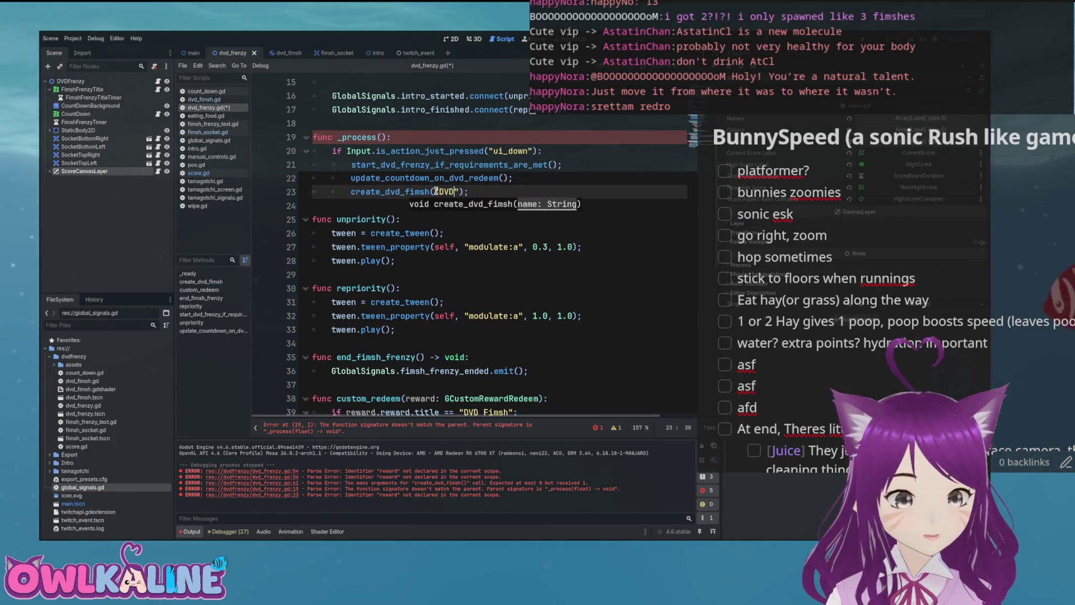
pyautogui.press('End')
pyautogui.hotkey('ctrl', 's')
# Step: Give _process a delta: float parameter and run the game to test the ui_down spawn
pyautogui.scroll(1, 526, 237)
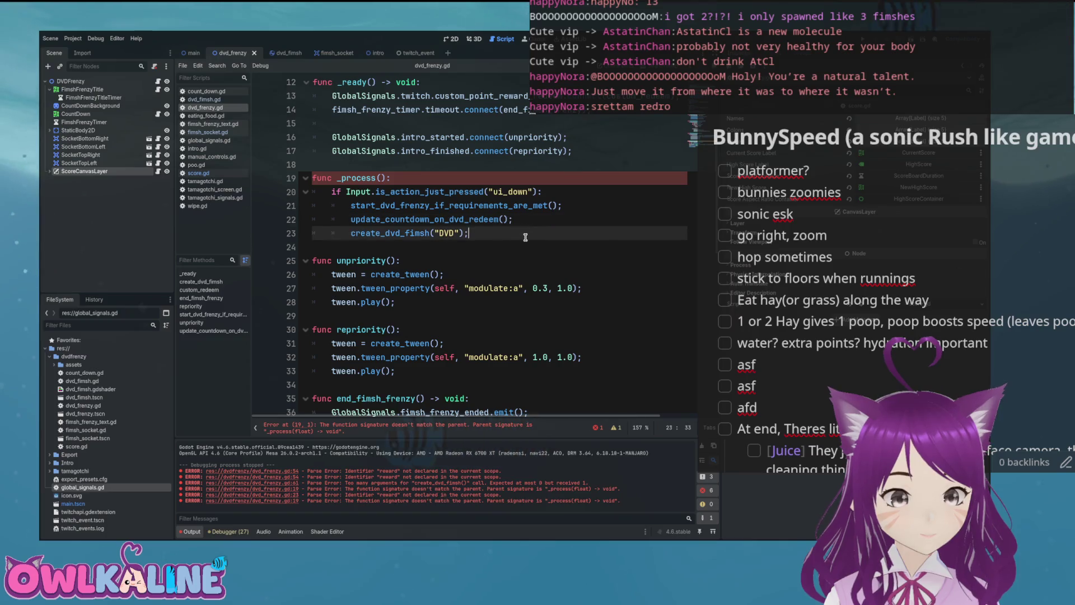
pyautogui.moveTo(361, 178)
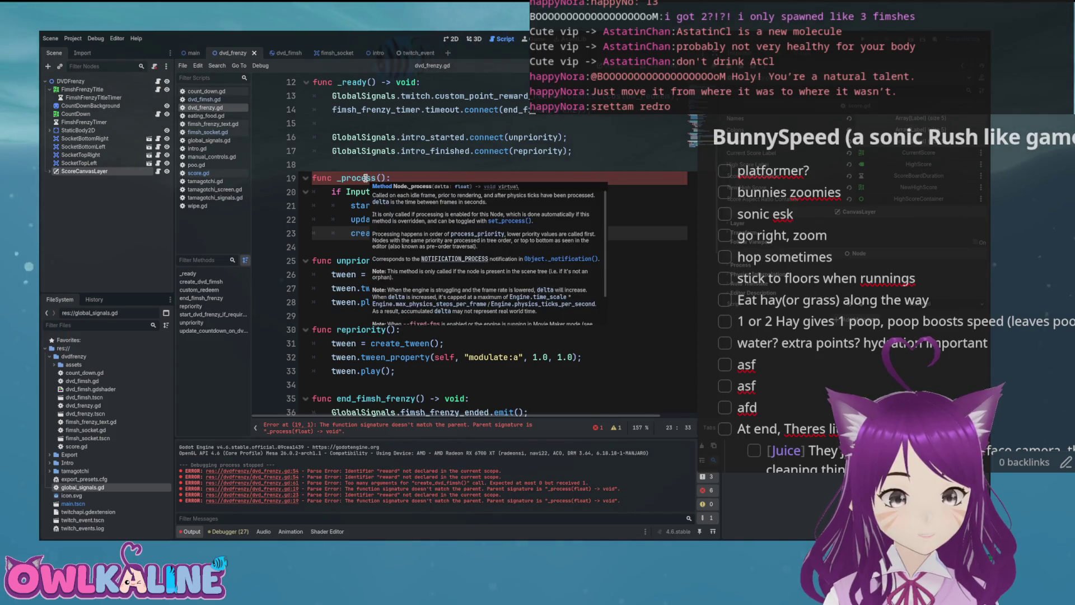
pyautogui.tripleClick(385, 178)
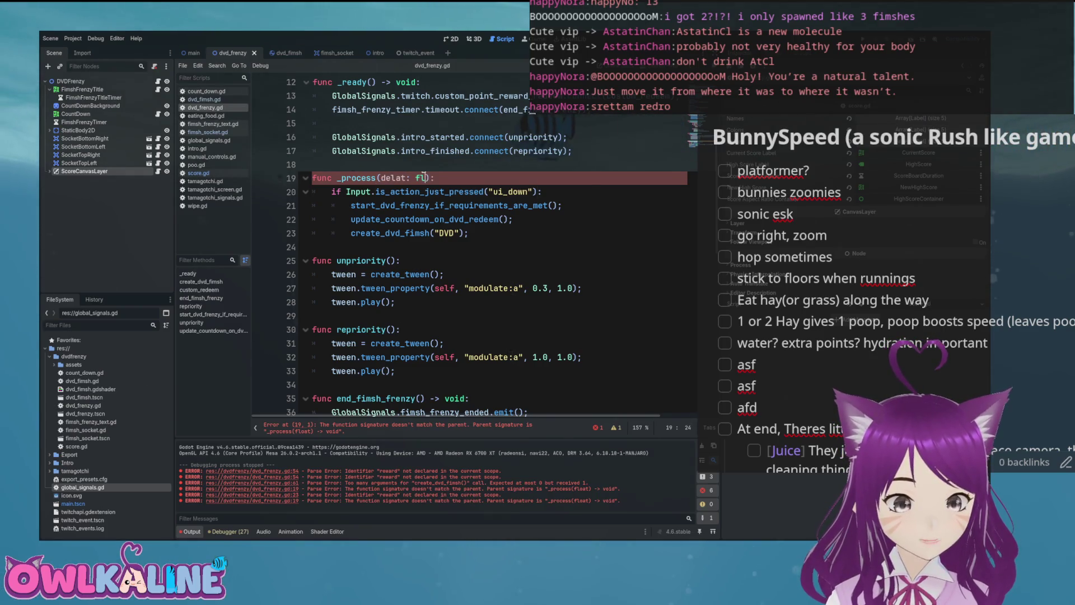
pyautogui.press('Return')
pyautogui.click(416, 178)
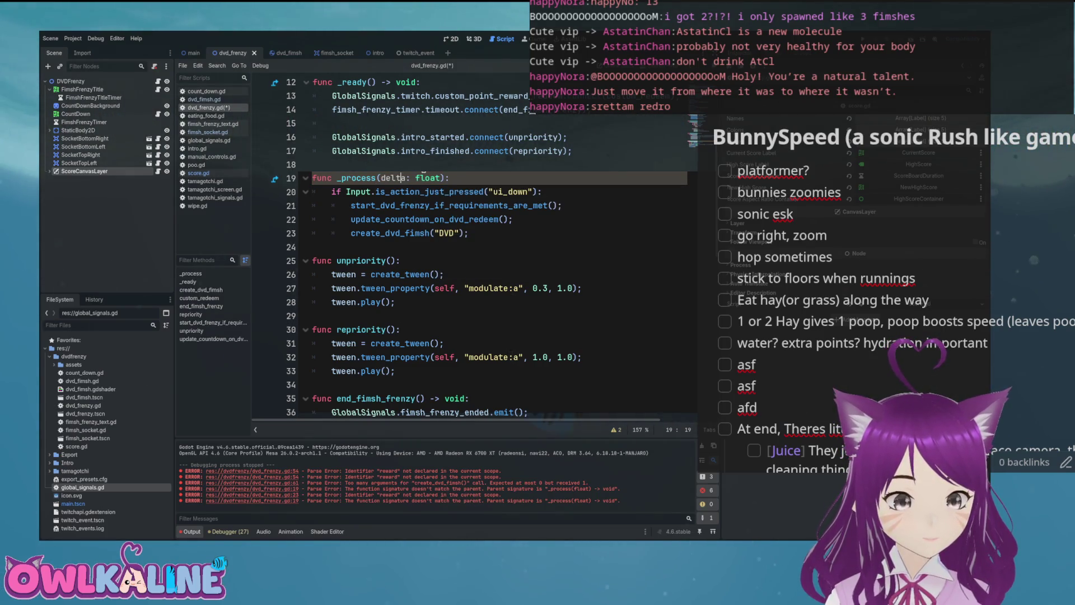
pyautogui.click(519, 178)
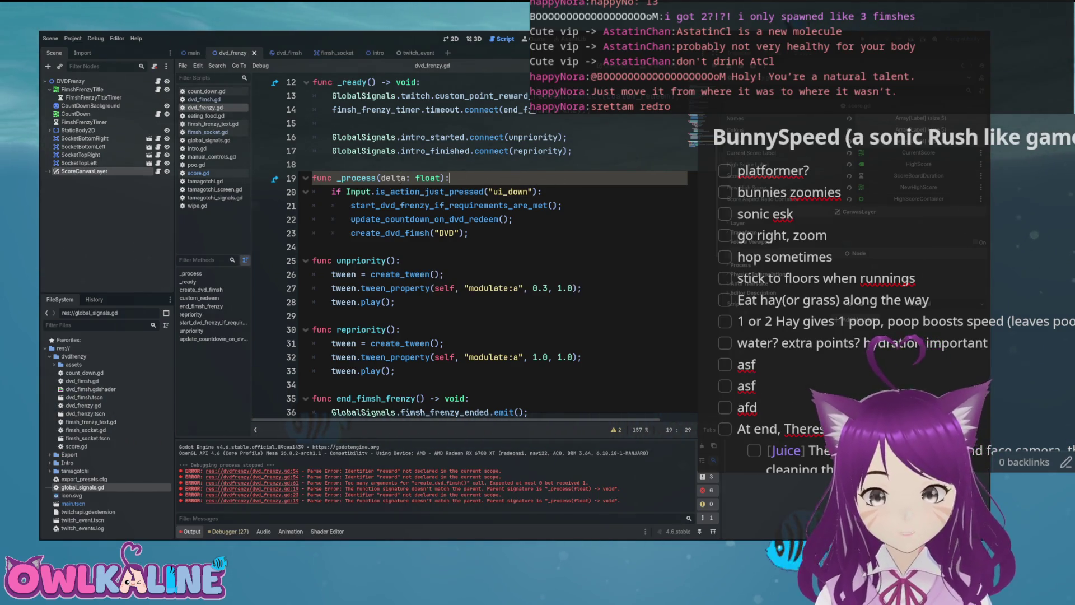
pyautogui.press('F5')
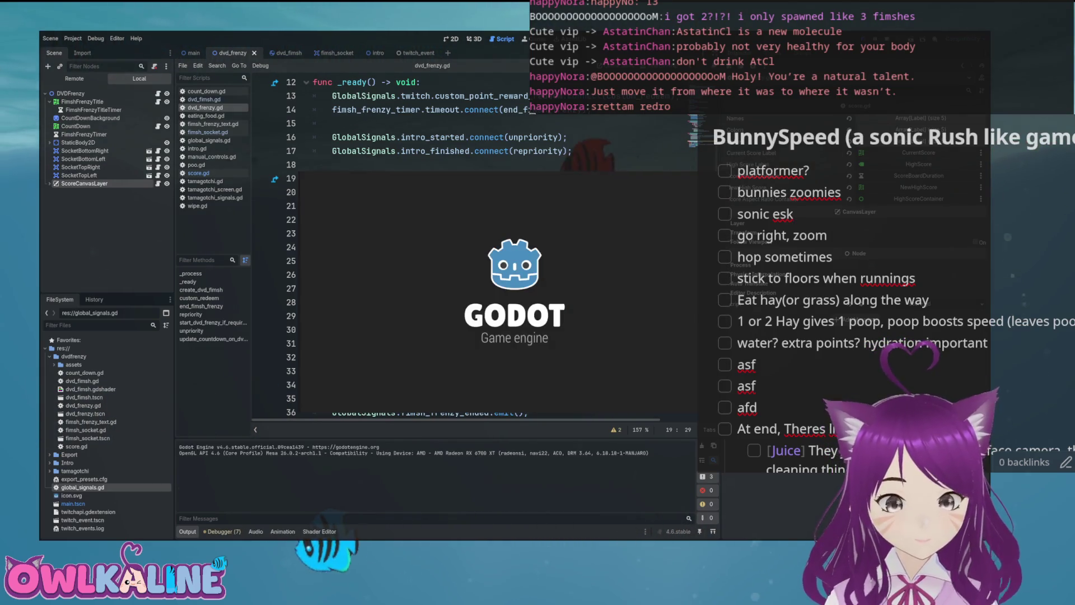
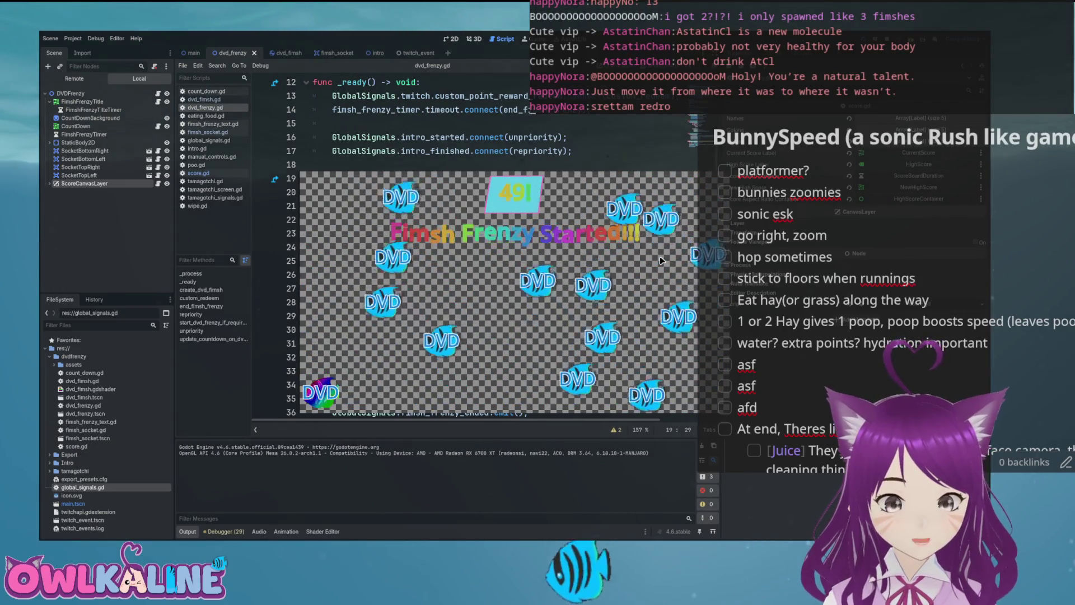
# Step: Restart the DVD frenzy test run, stop it, and open fimsh_socket.gd
pyautogui.press('F8')
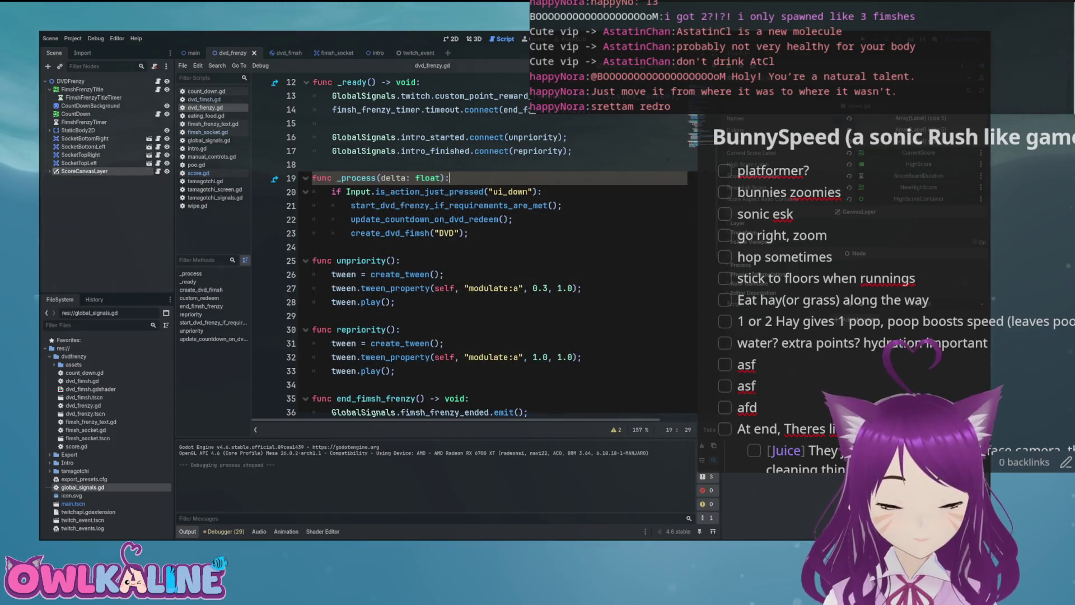
pyautogui.press('F5')
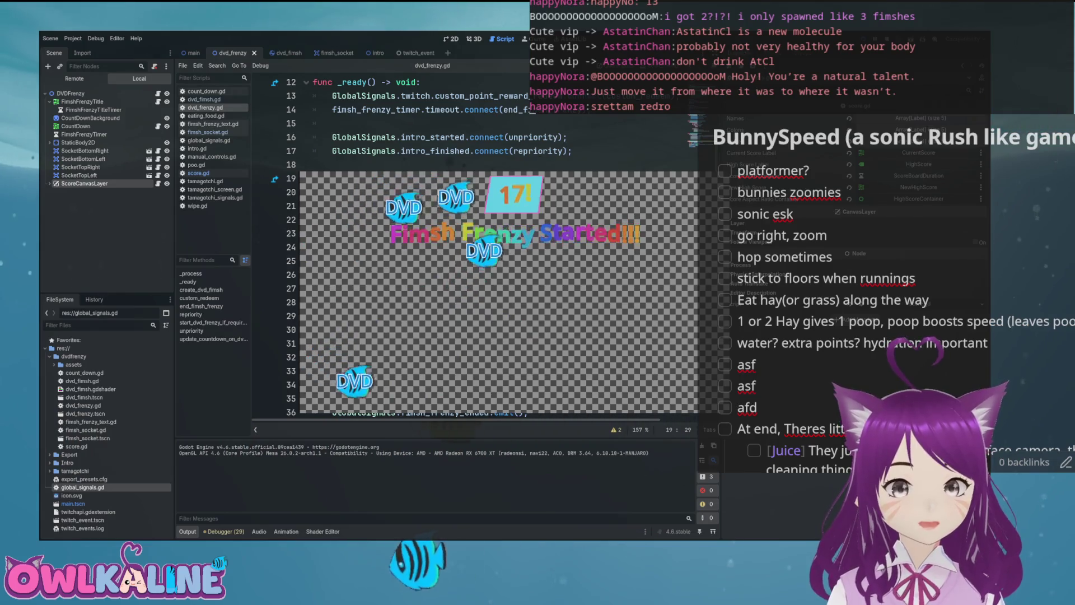
pyautogui.press('F8')
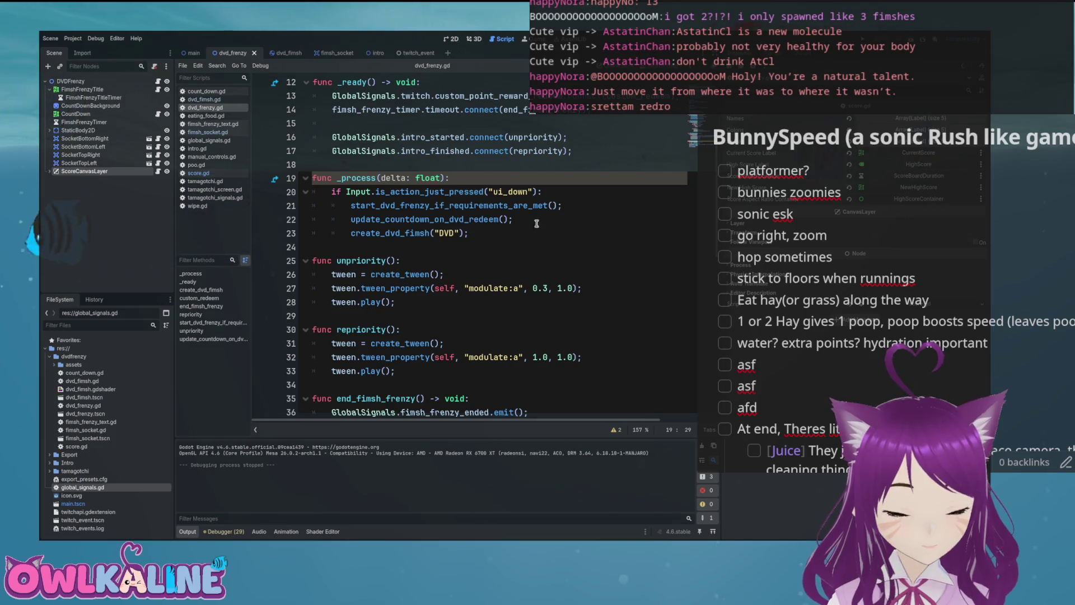
pyautogui.click(207, 131)
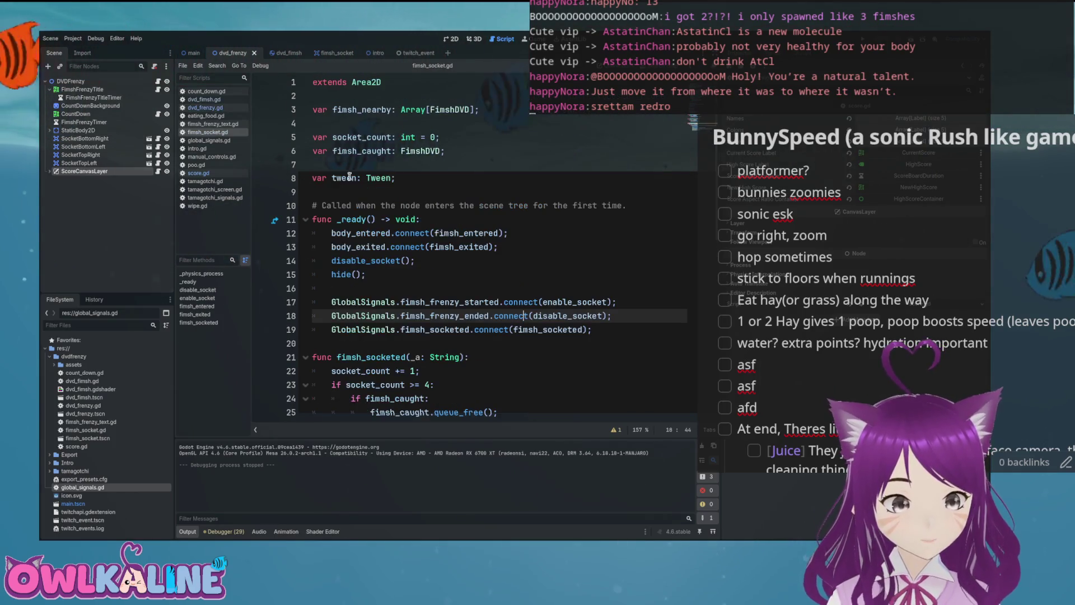
pyautogui.click(378, 235)
pyautogui.doubleClick(378, 235)
pyautogui.scroll(-6, 472, 231)
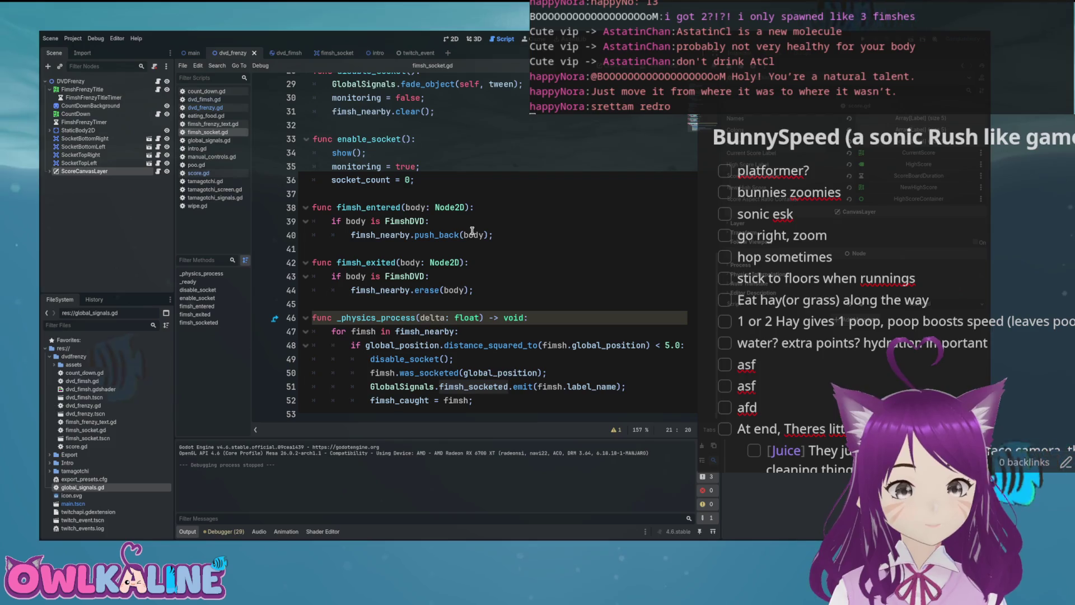
pyautogui.scroll(4, 472, 231)
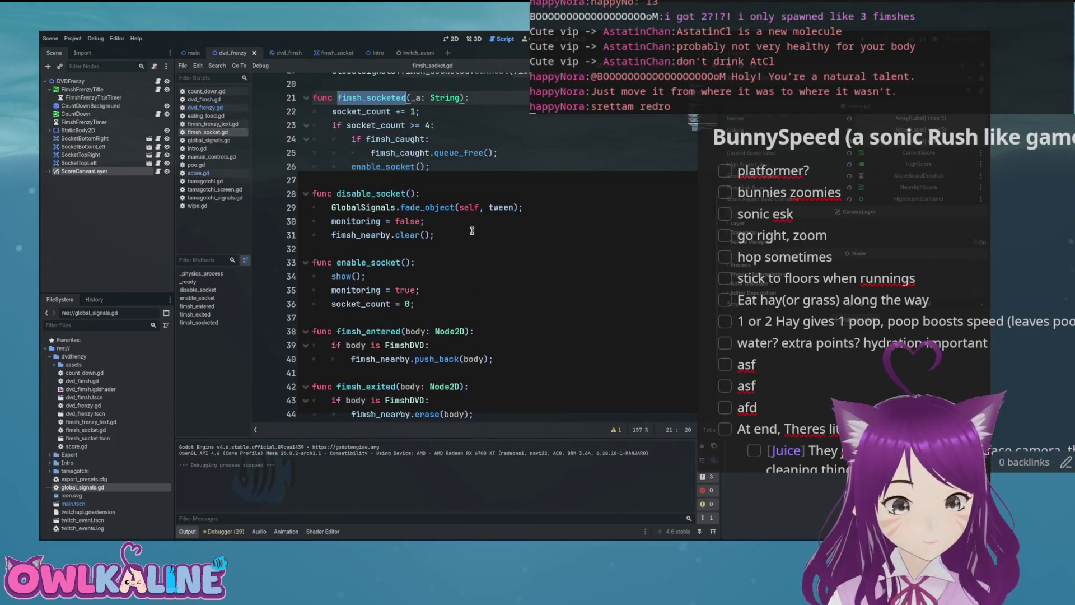
pyautogui.press('Down')
pyautogui.press('End')
pyautogui.scroll(4, 533, 249)
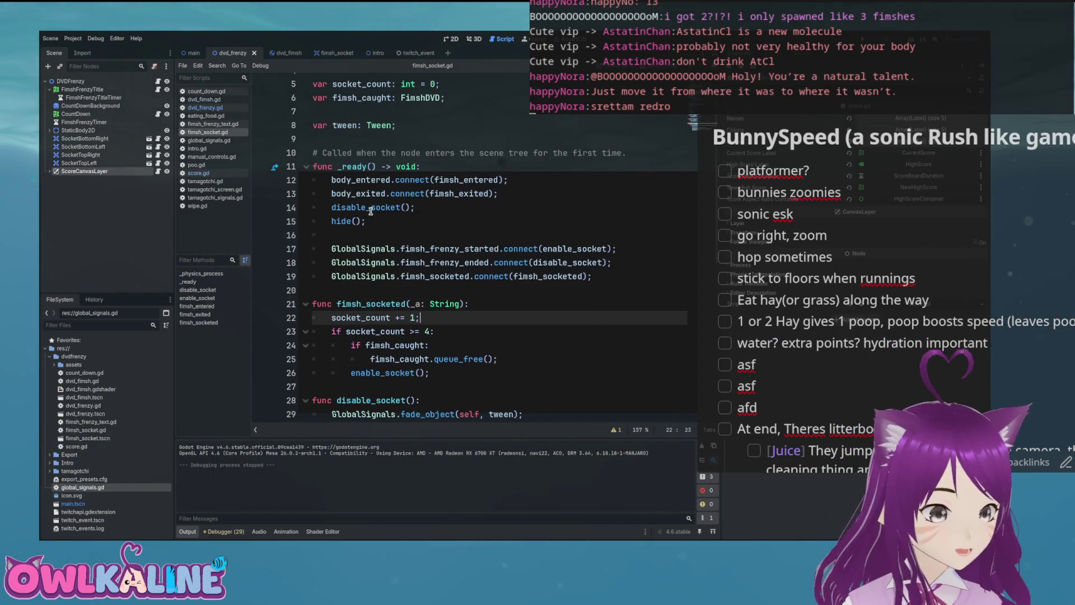
pyautogui.click(350, 221)
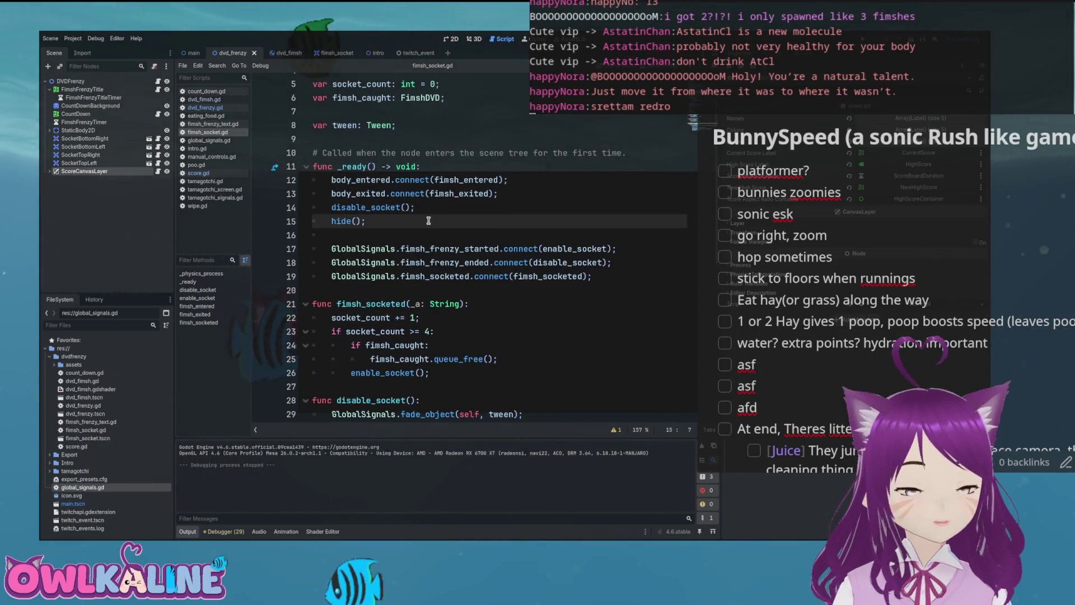
pyautogui.scroll(-4, 428, 219)
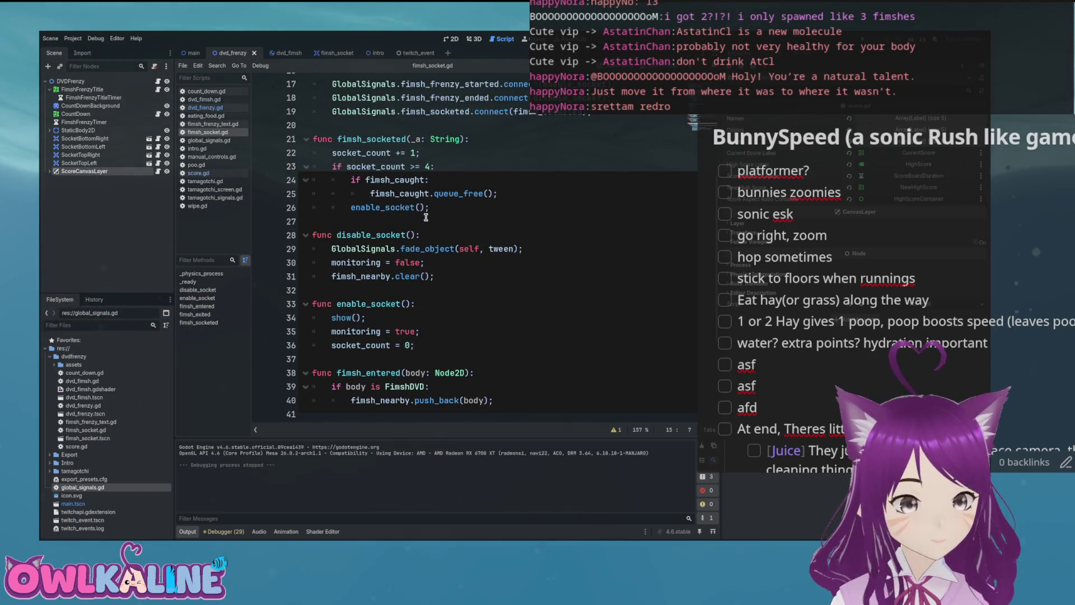
pyautogui.scroll(-2, 425, 218)
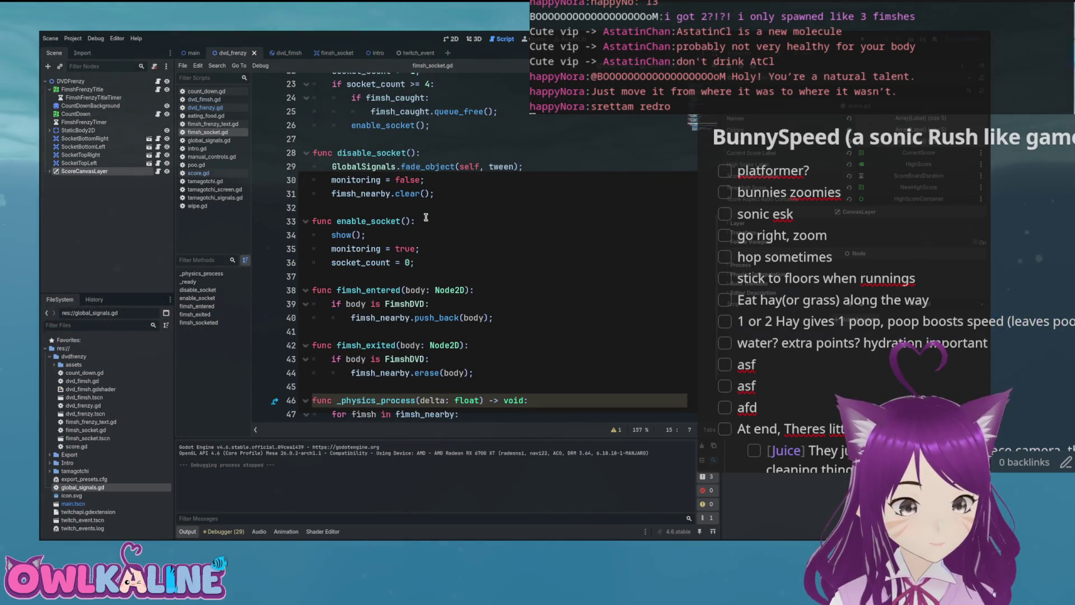
pyautogui.click(405, 153)
pyautogui.scroll(7, 490, 213)
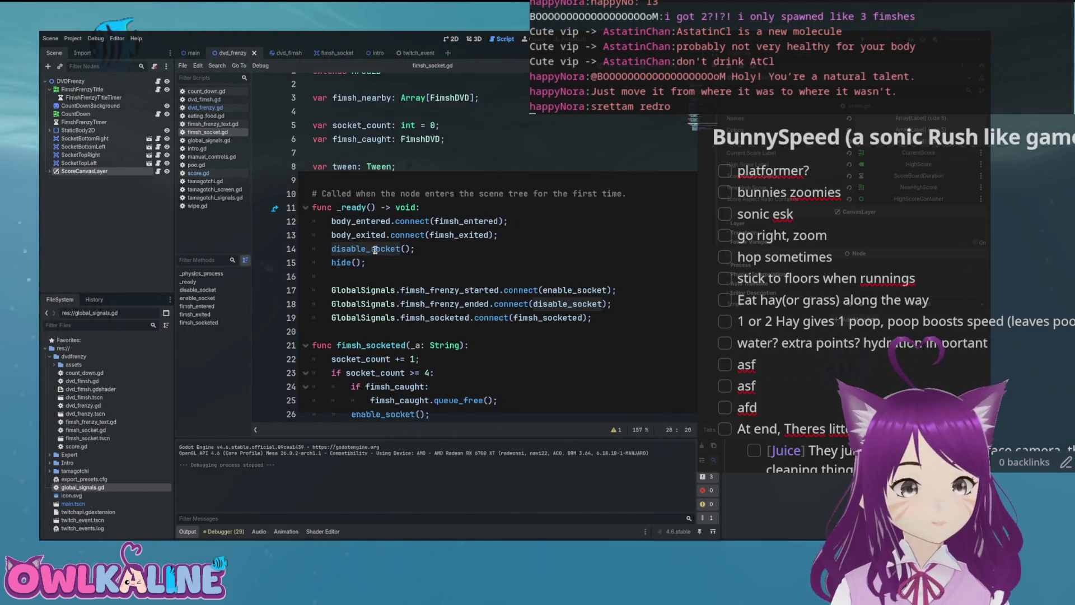
pyautogui.keyDown('ctrl'); pyautogui.click(377, 248); pyautogui.keyUp('ctrl')
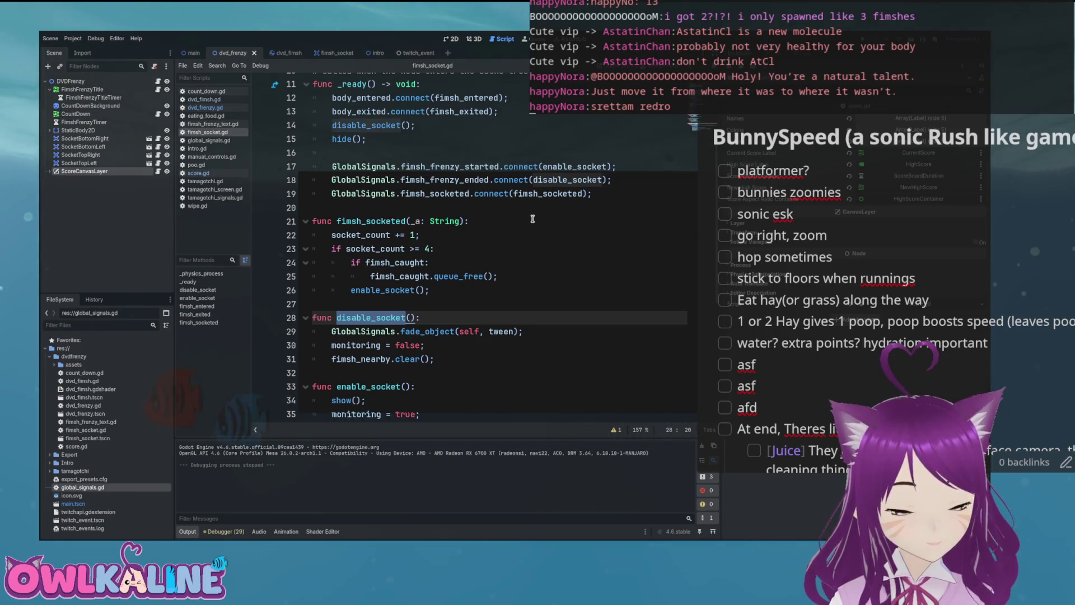
pyautogui.scroll(3, 533, 218)
pyautogui.scroll(-6, 532, 218)
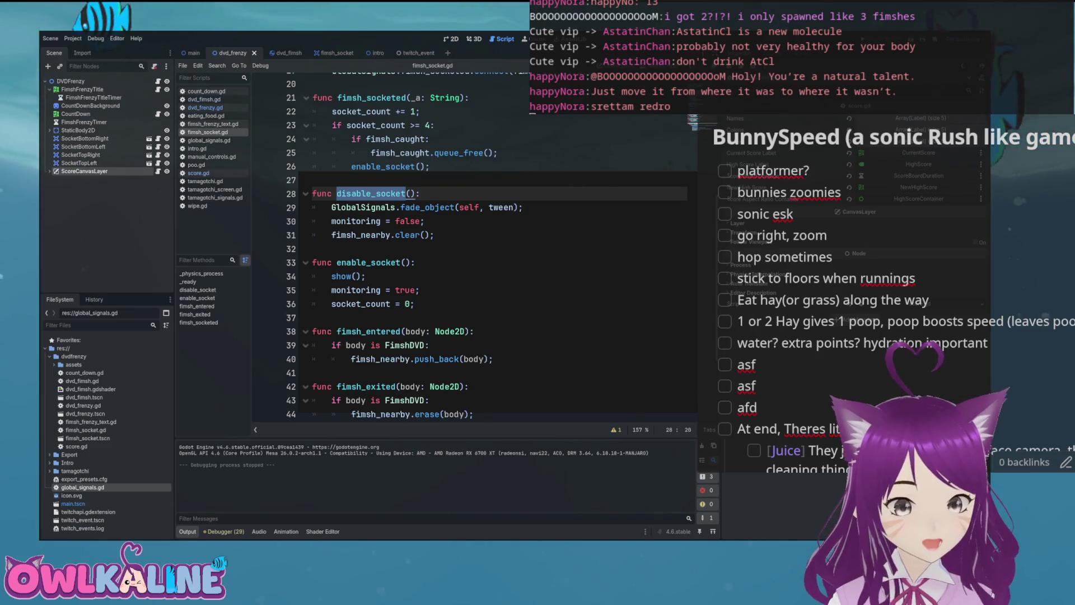
pyautogui.scroll(-3, 563, 186)
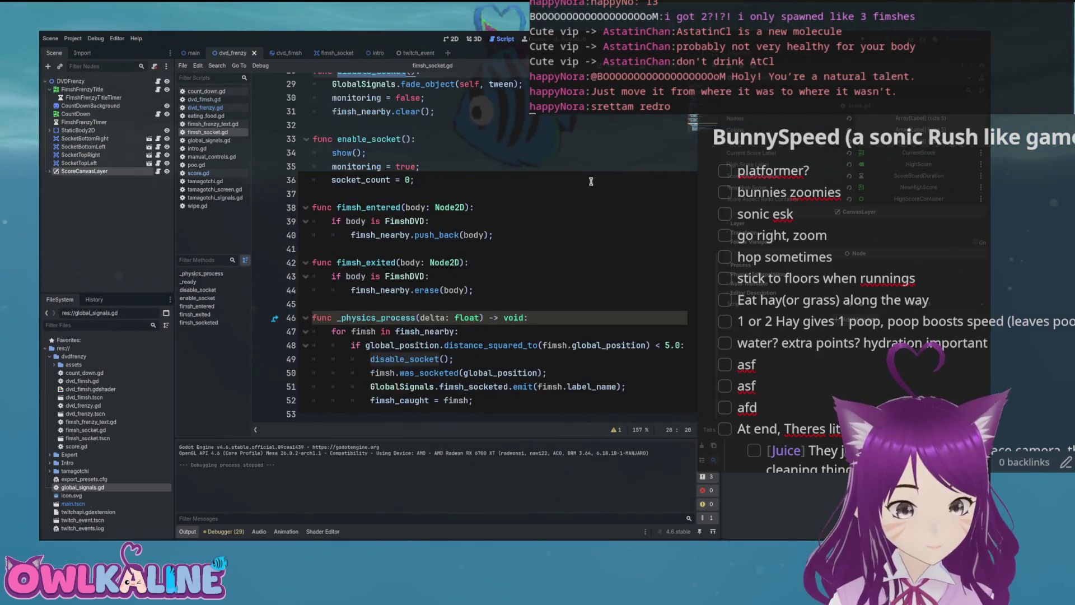
pyautogui.press('F5')
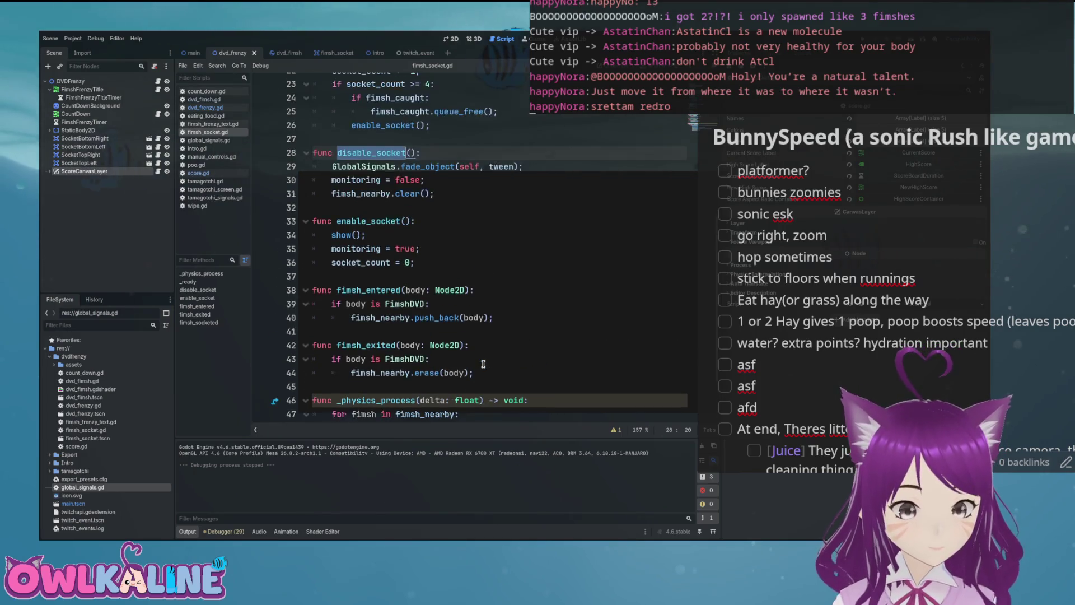
pyautogui.scroll(2, 484, 364)
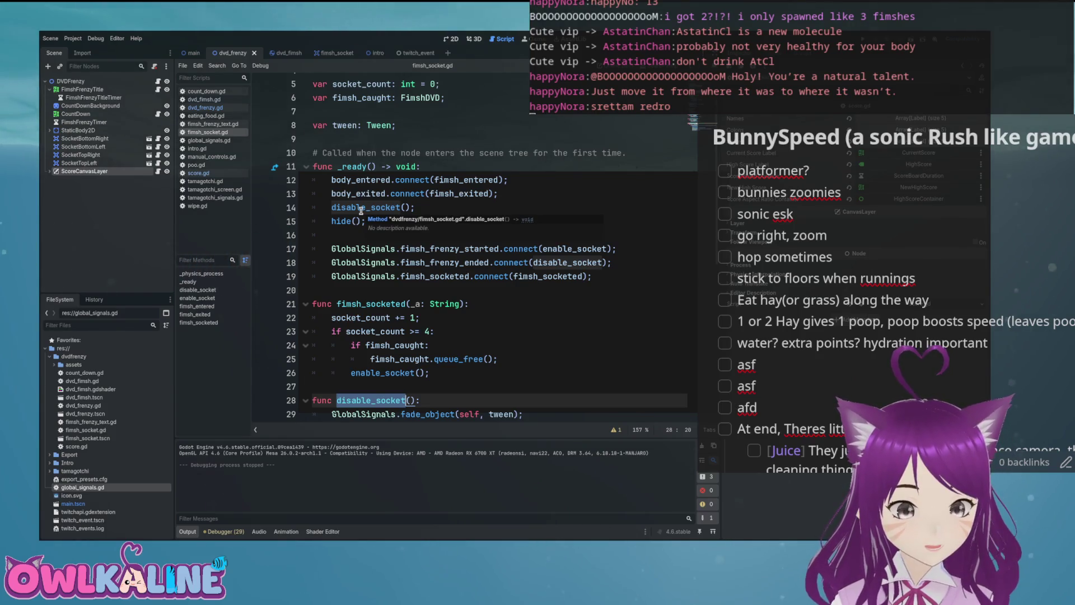
pyautogui.click(361, 208)
pyautogui.scroll(-2, 376, 223)
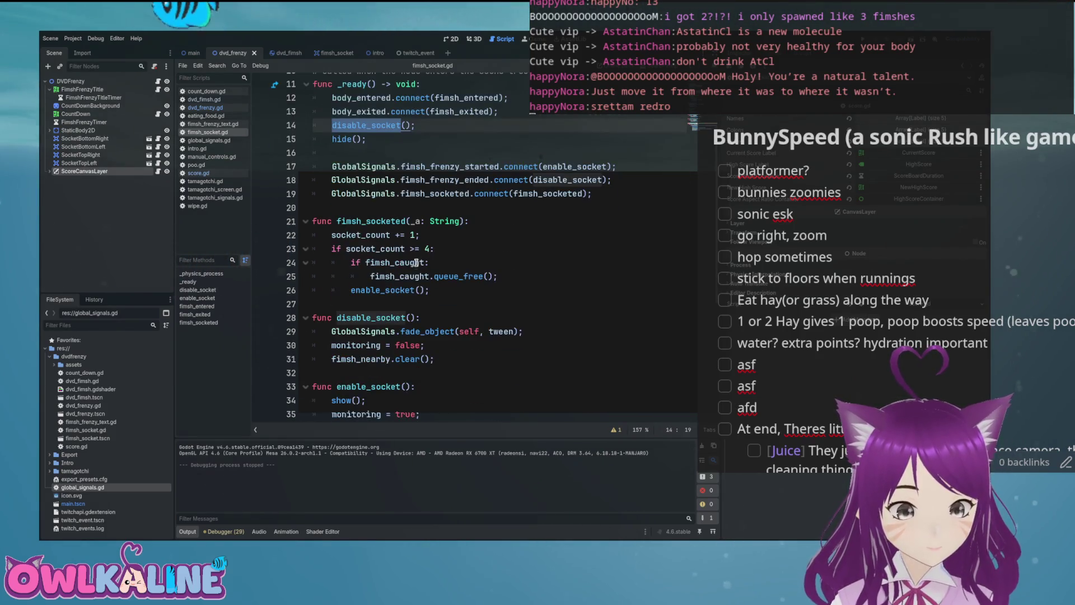
pyautogui.click(414, 318)
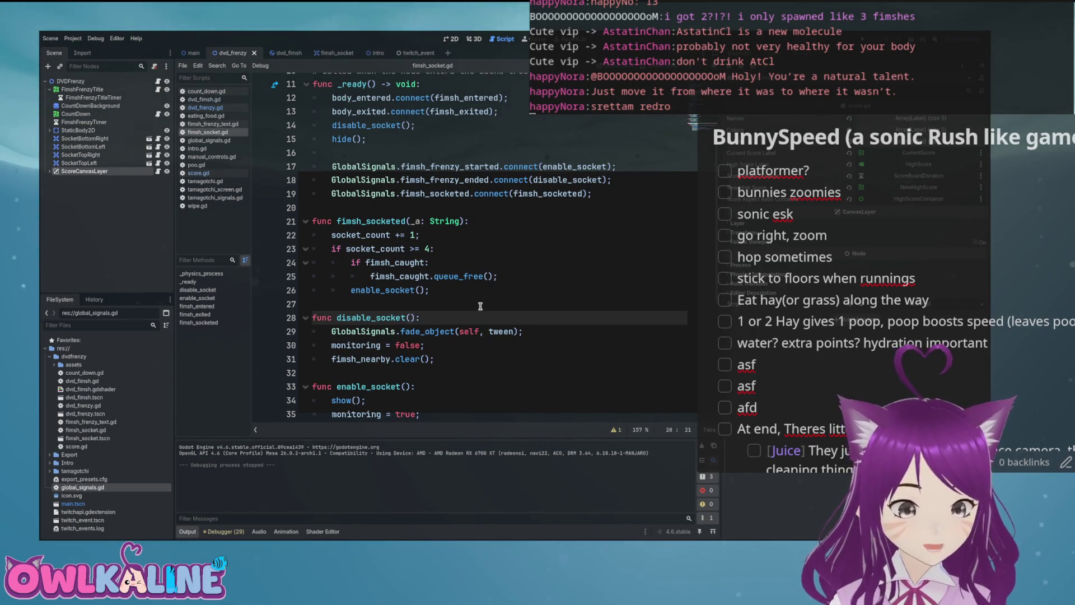
# Step: Give disable_socket a skip_fade bool parameter and pass false from the _ready call
pyautogui.write('skip_fade: ')
pyautogui.write('bool = ')
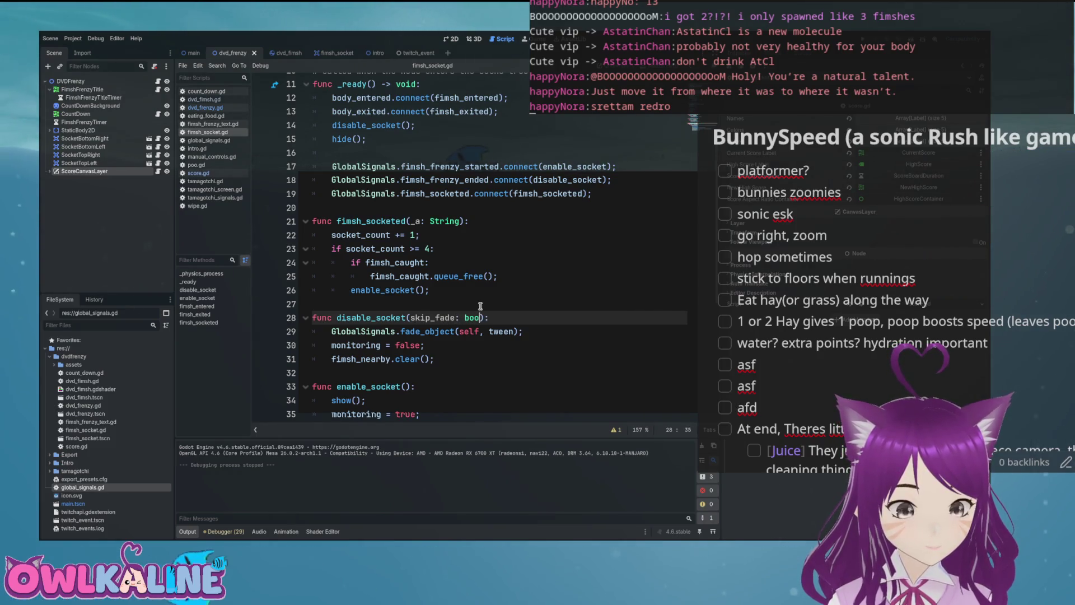
pyautogui.write('false')
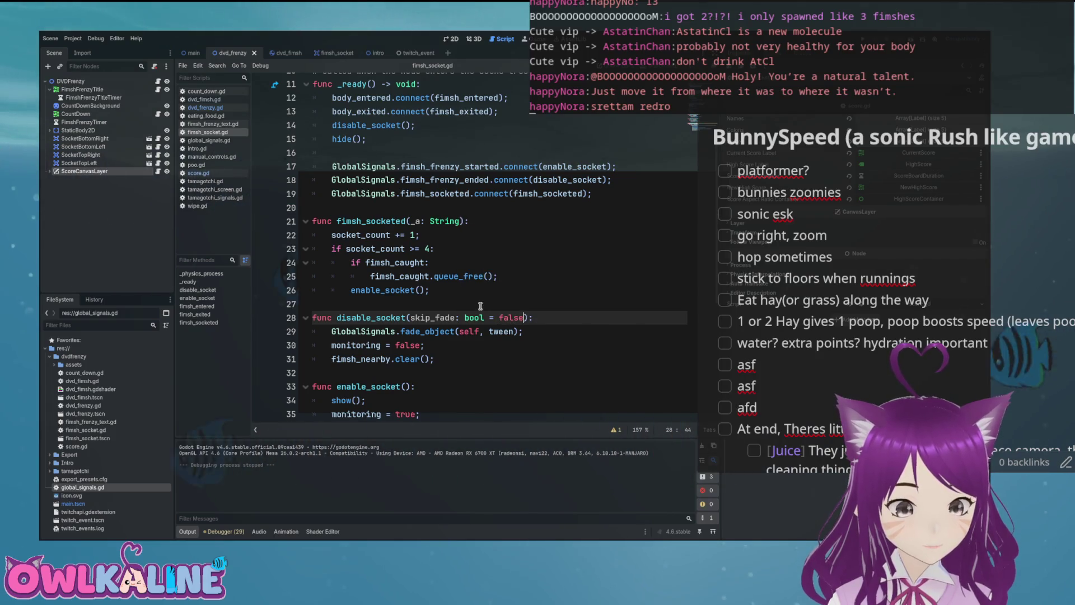
pyautogui.press('Return')
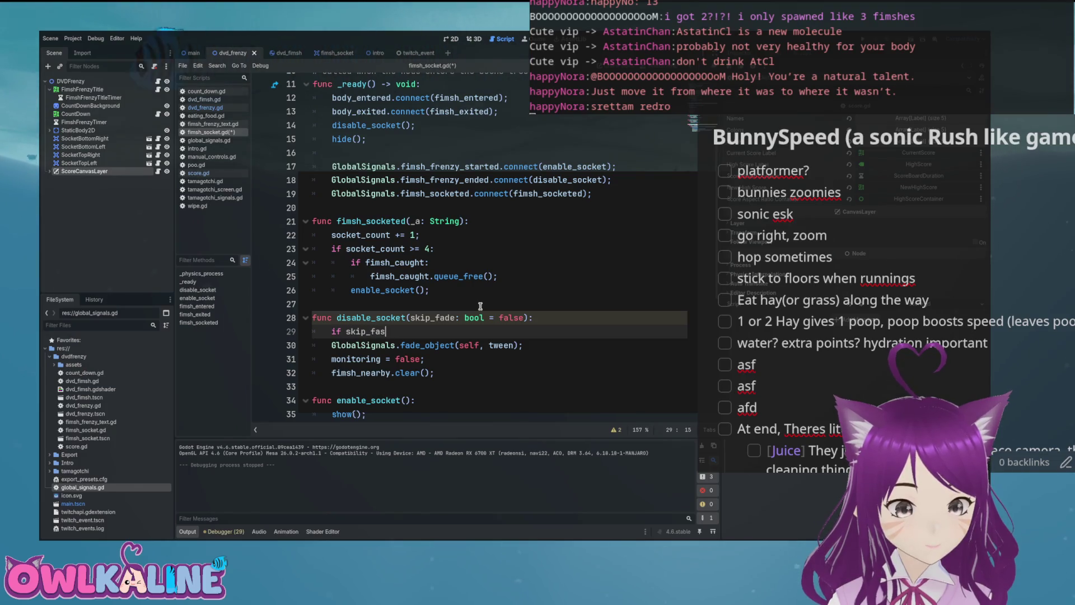
pyautogui.press('Down')
pyautogui.press('Home')
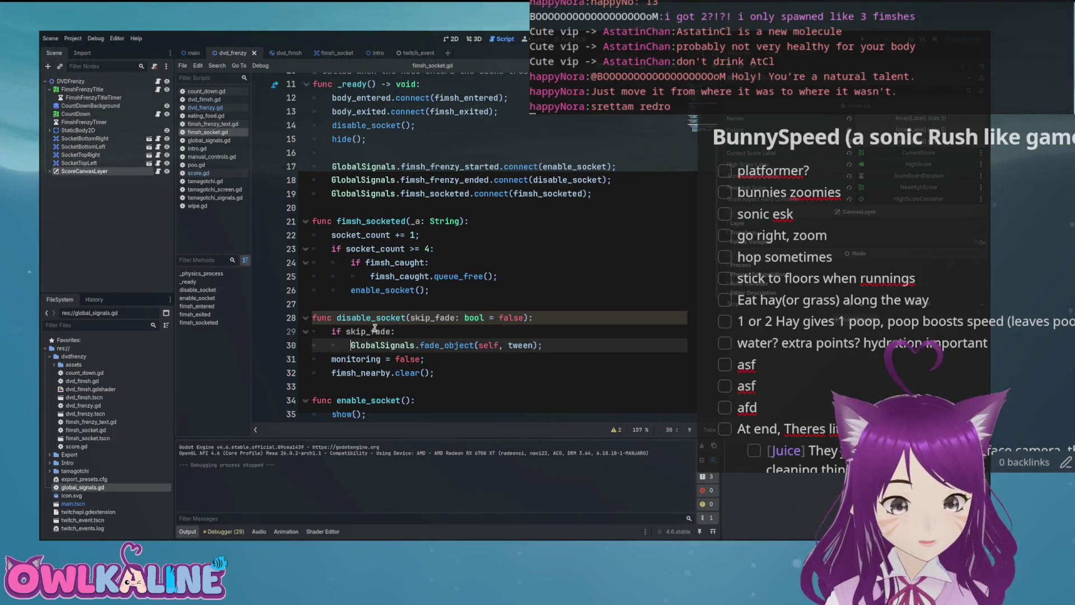
pyautogui.scroll(2, 428, 342)
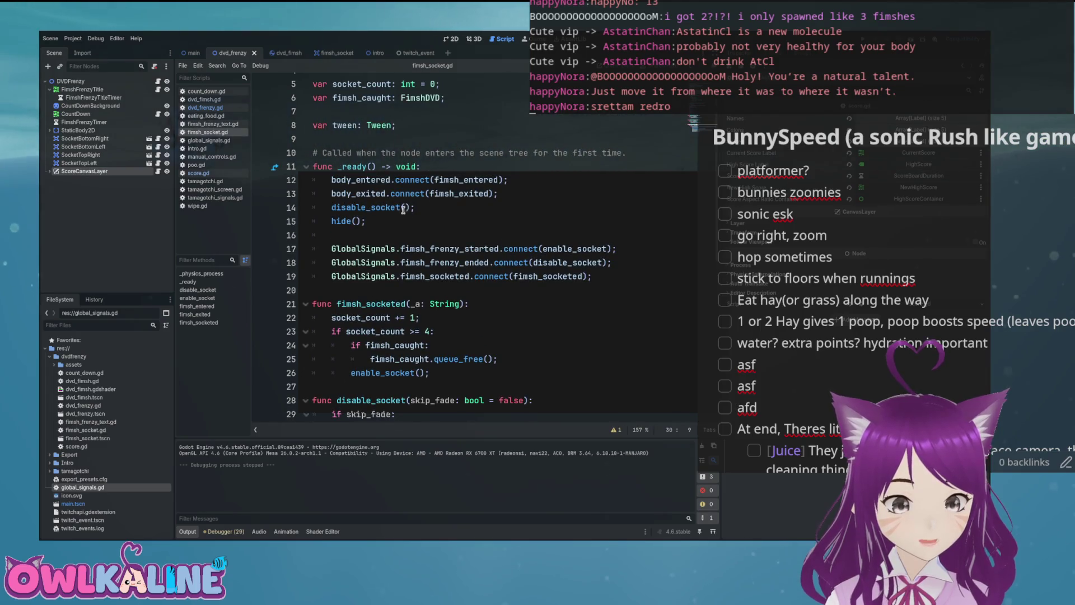
pyautogui.click(404, 208)
pyautogui.write('true')
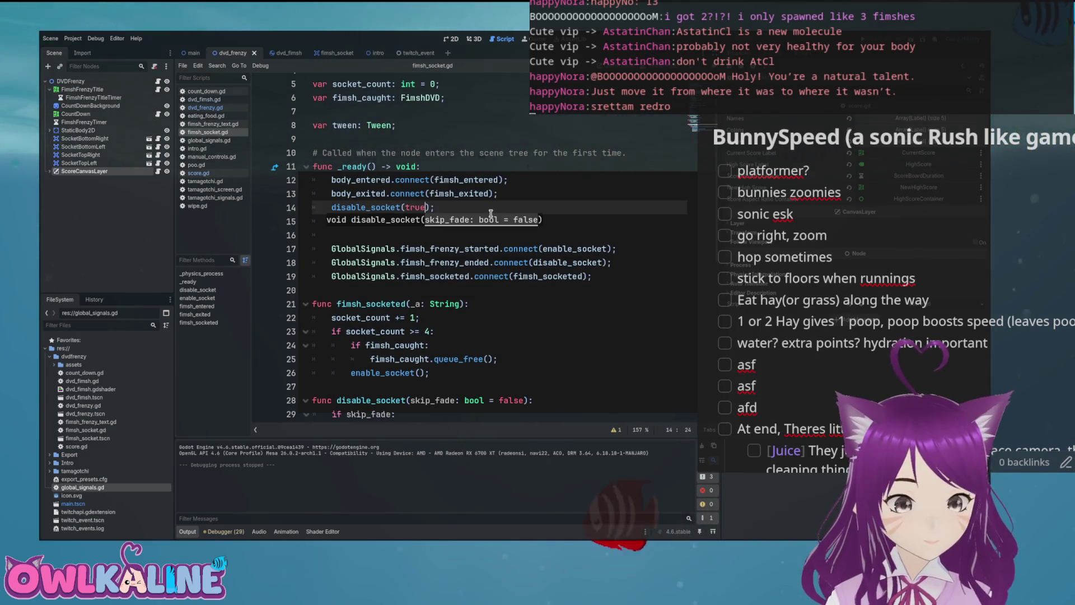
pyautogui.press('Up')
pyautogui.press('End')
pyautogui.doubleClick(417, 208)
pyautogui.write('fa')
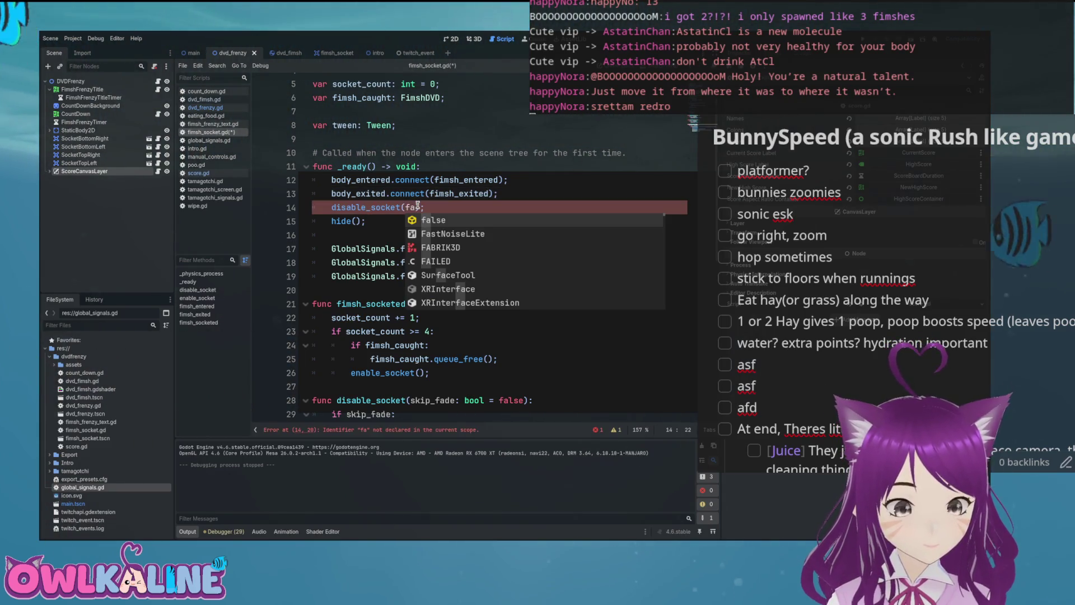
pyautogui.press('Return')
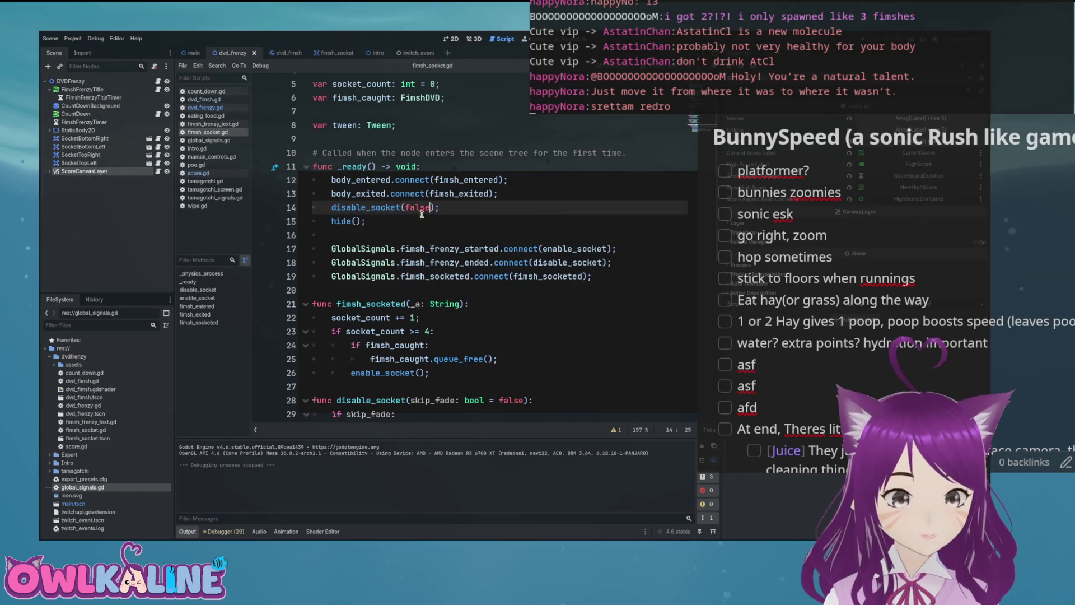
# Step: Rename the parameter to fade_out defaulting to true, update its if check, and save
pyautogui.scroll(-2, 448, 252)
pyautogui.doubleClick(510, 317)
pyautogui.write('ue')
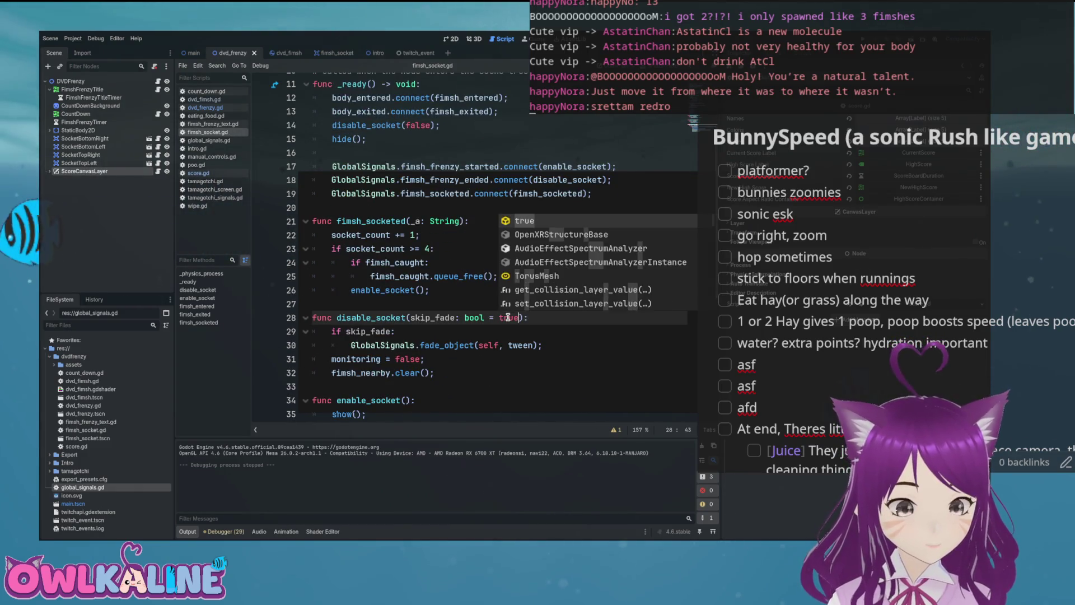
pyautogui.doubleClick(435, 317)
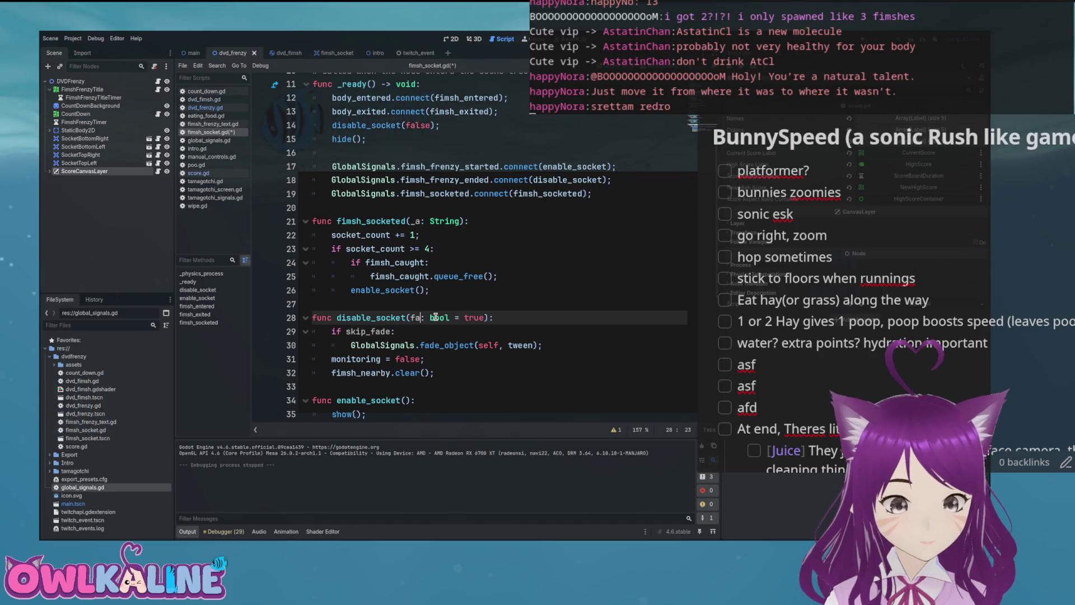
pyautogui.write('de_out')
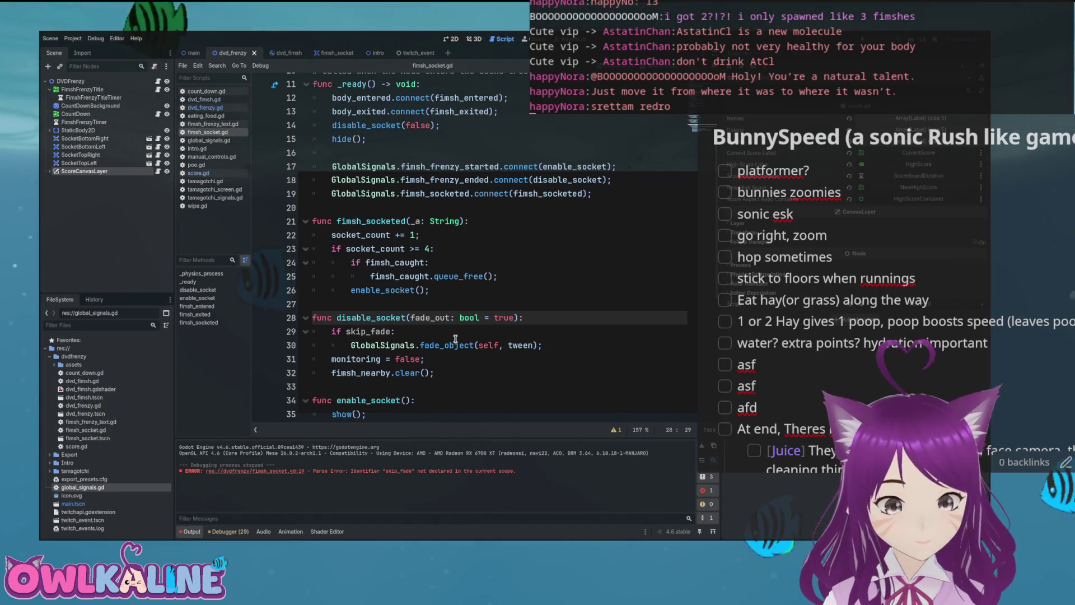
pyautogui.click(454, 331)
pyautogui.doubleClick(430, 317)
pyautogui.hotkey('ctrl', 'c')
pyautogui.doubleClick(370, 331)
pyautogui.hotkey('ctrl', 'v')
pyautogui.hotkey('ctrl', 's')
# Step: Add an else branch in disable_socket that calls hide() when not fading
pyautogui.scroll(4, 431, 302)
pyautogui.click(392, 274)
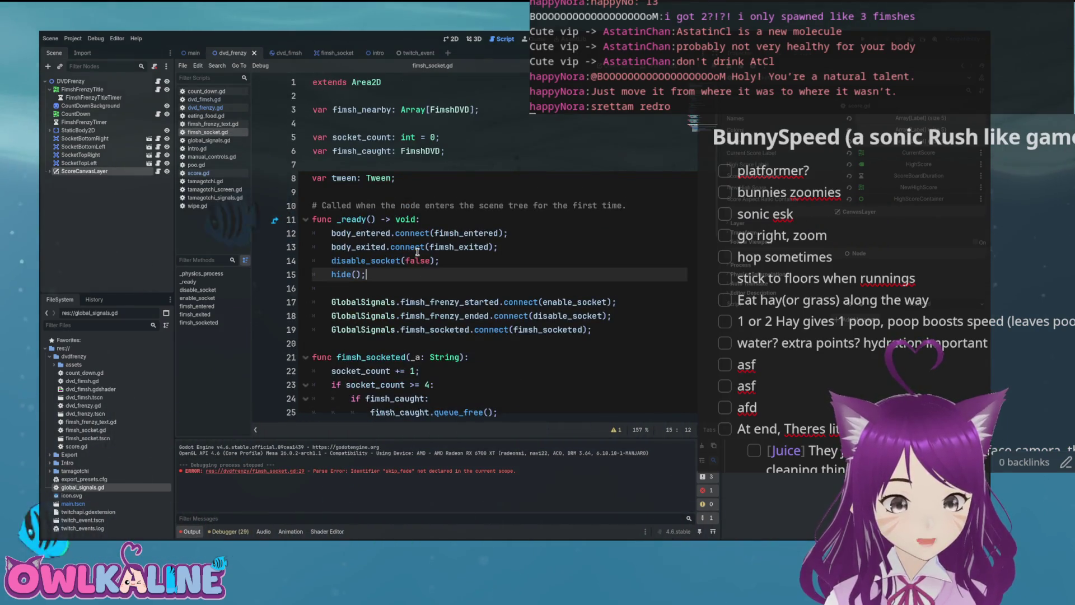
pyautogui.scroll(-5, 471, 271)
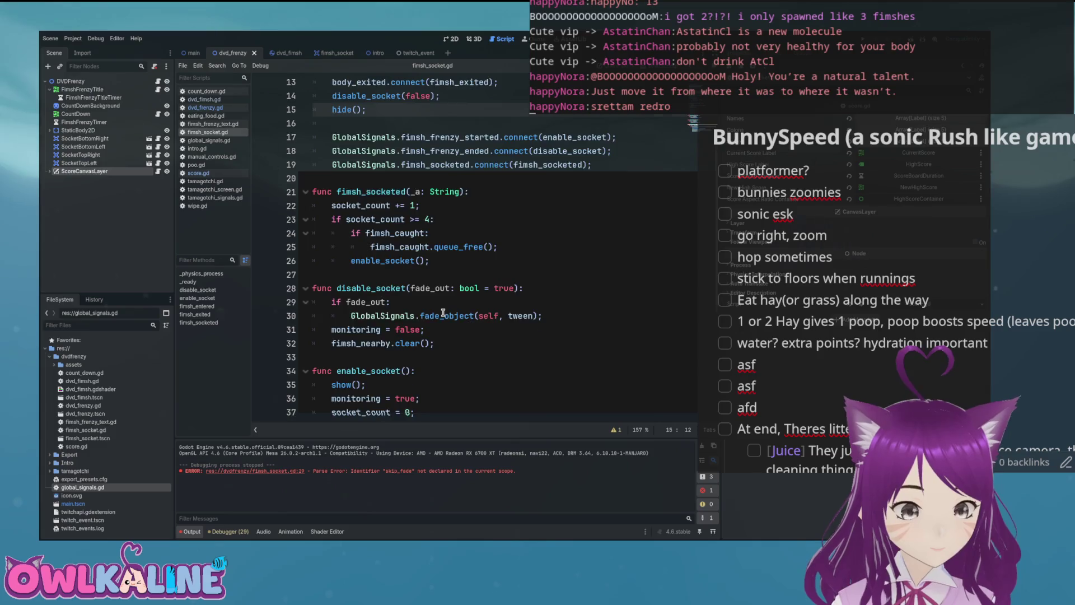
pyautogui.scroll(2, 432, 323)
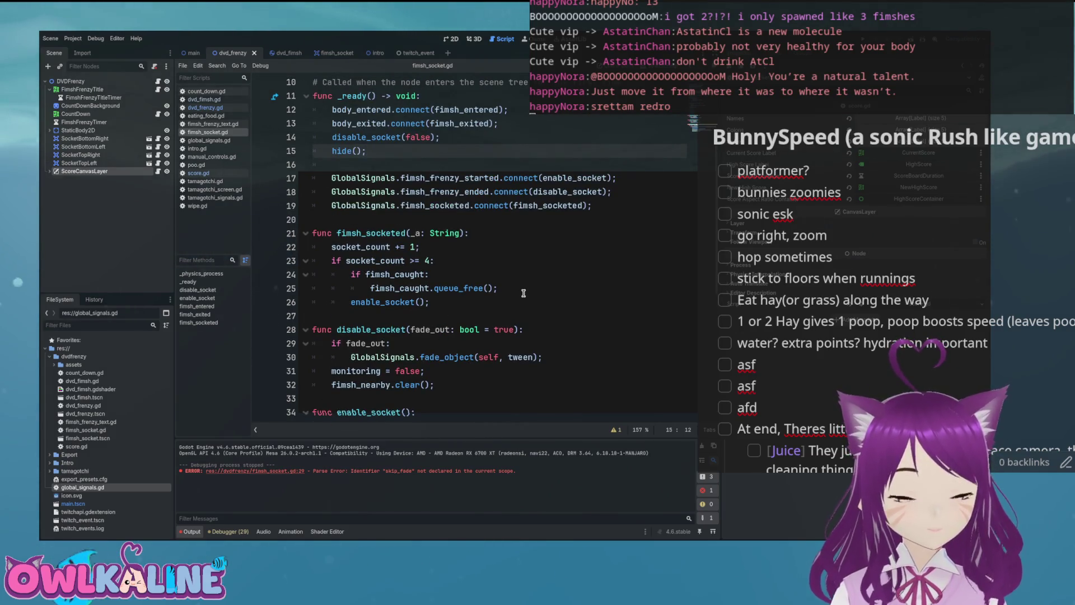
pyautogui.click(551, 354)
pyautogui.press('Return')
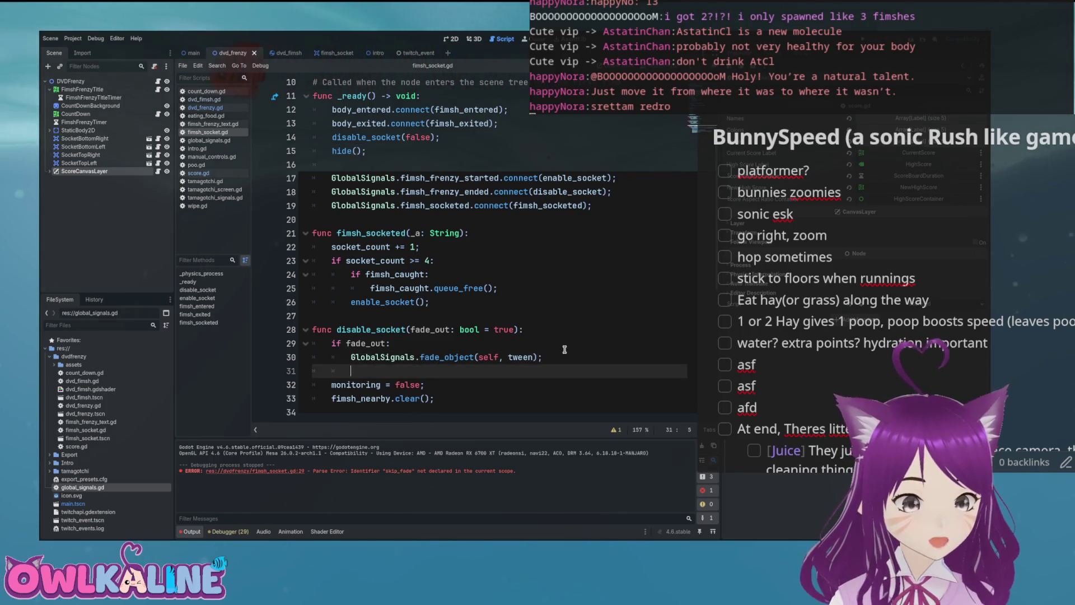
pyautogui.write('else:')
pyautogui.press('Return')
pyautogui.write('hide();')
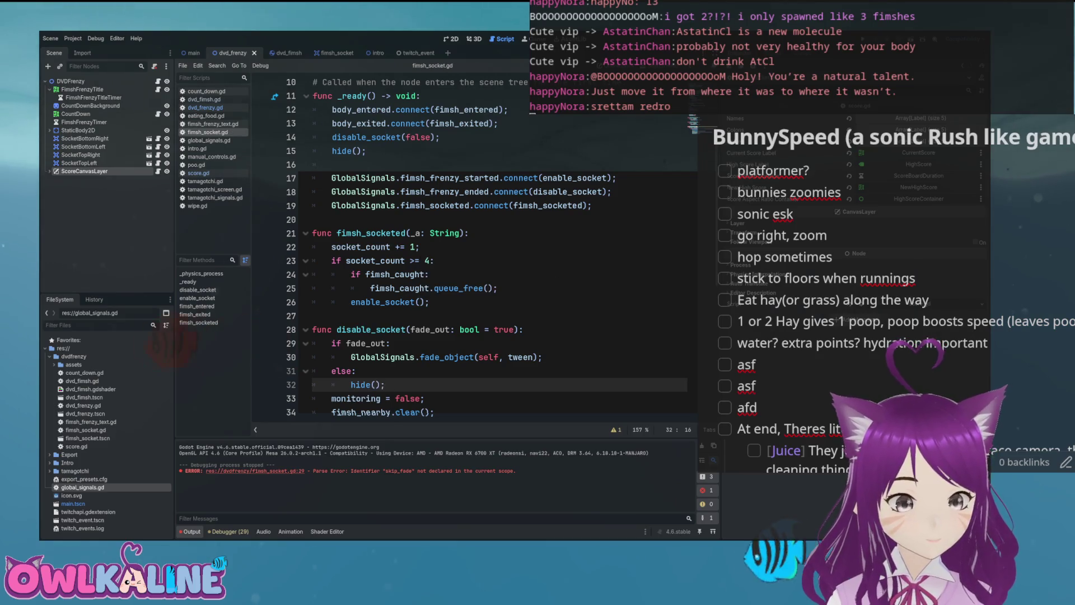
# Step: Remove the hide() call from _ready and run the game
pyautogui.click(386, 152)
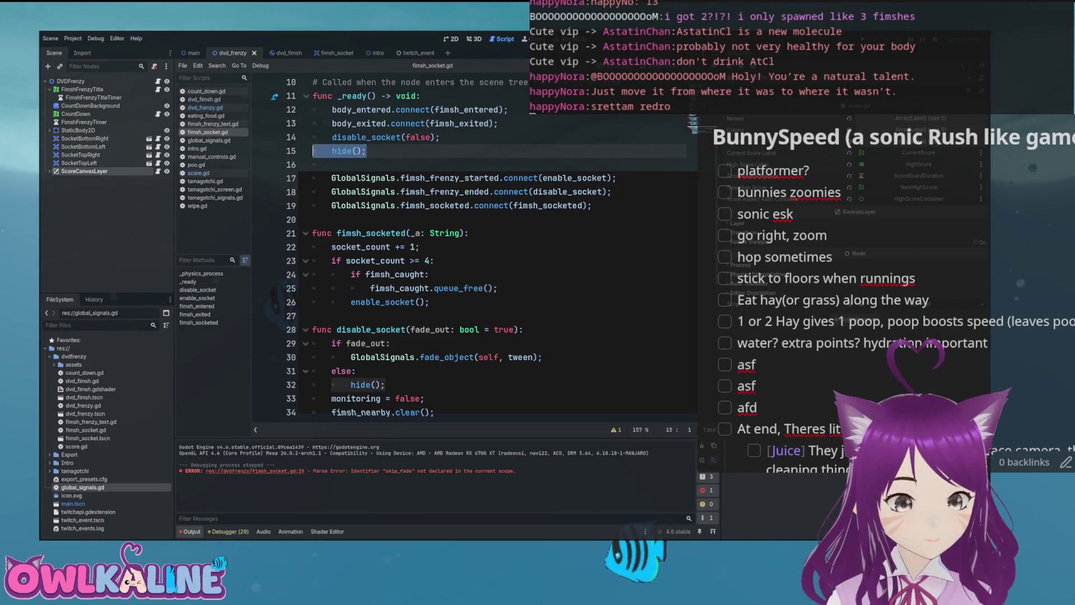
pyautogui.press('BackSpace')
pyautogui.press('BackSpace')
pyautogui.press('BackSpace')
pyautogui.scroll(-7, 514, 244)
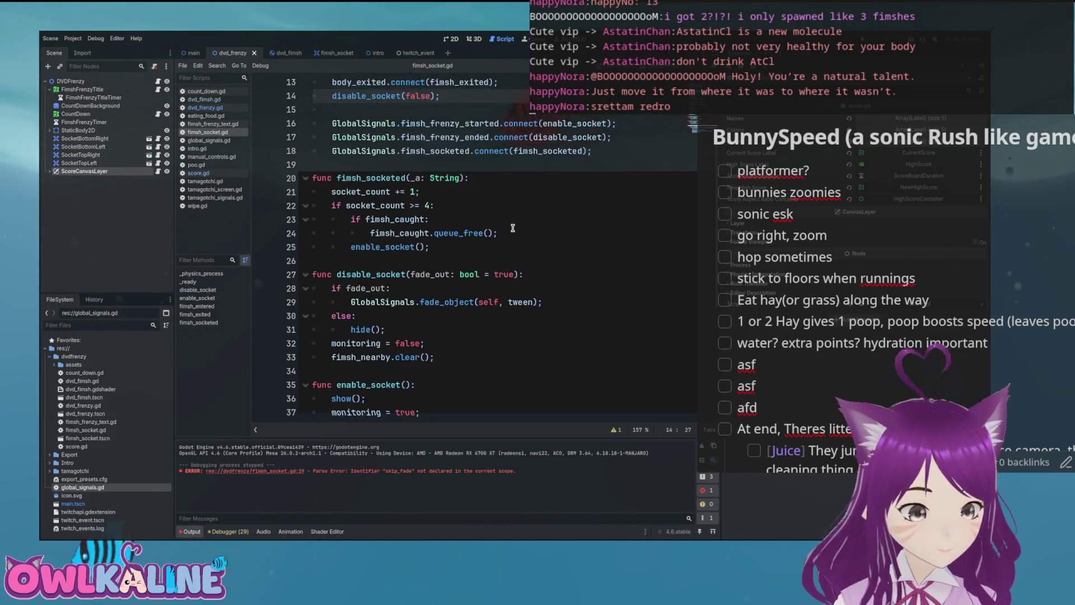
pyautogui.scroll(3, 532, 247)
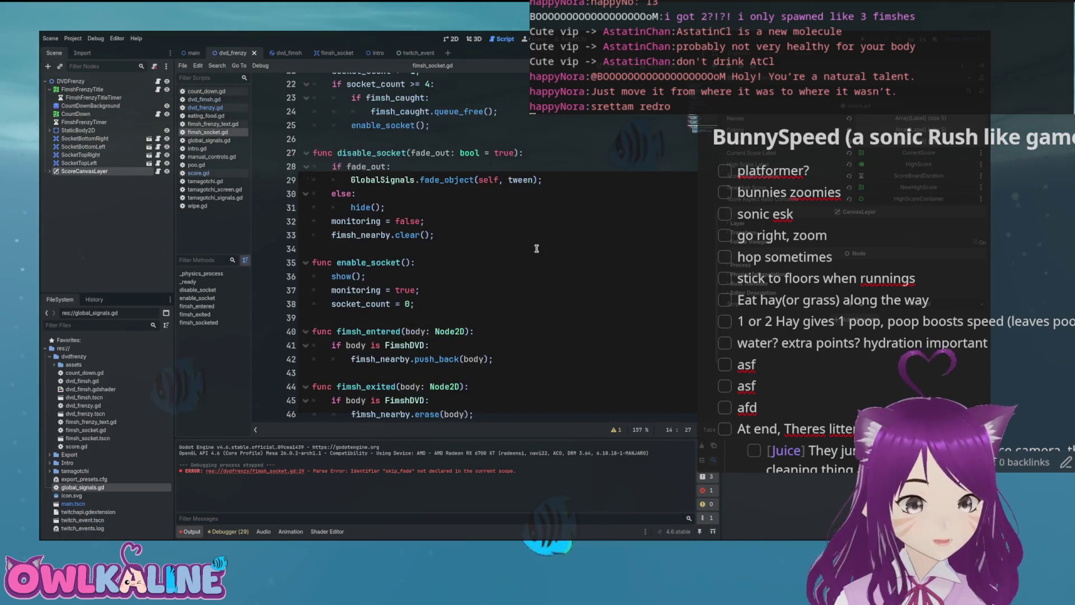
pyautogui.press('F5')
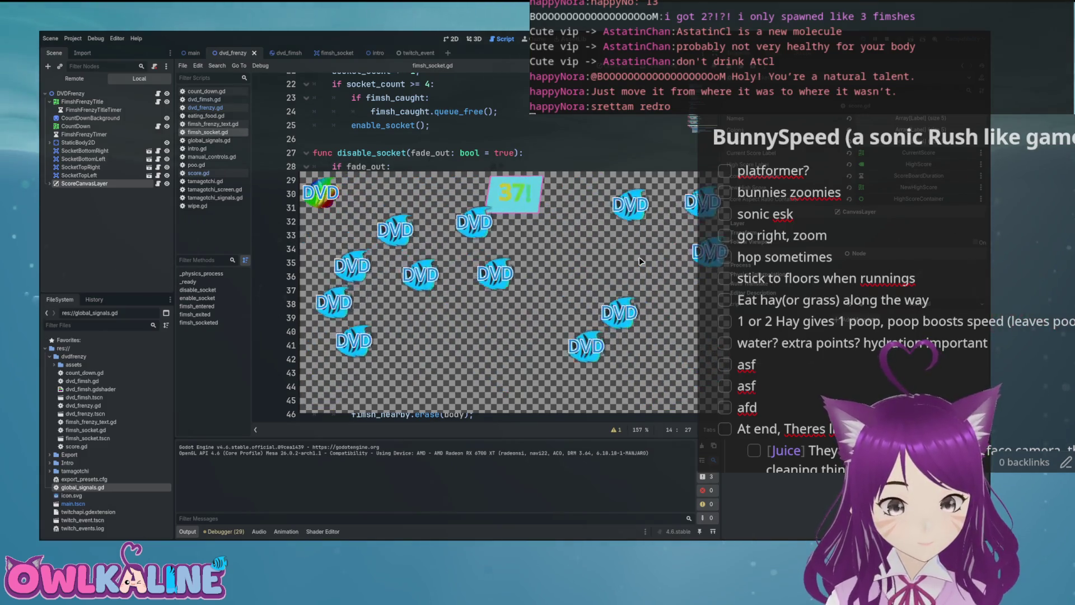
# Step: Stop the test run and return to fimsh_socket.gd
pyautogui.press('F8')
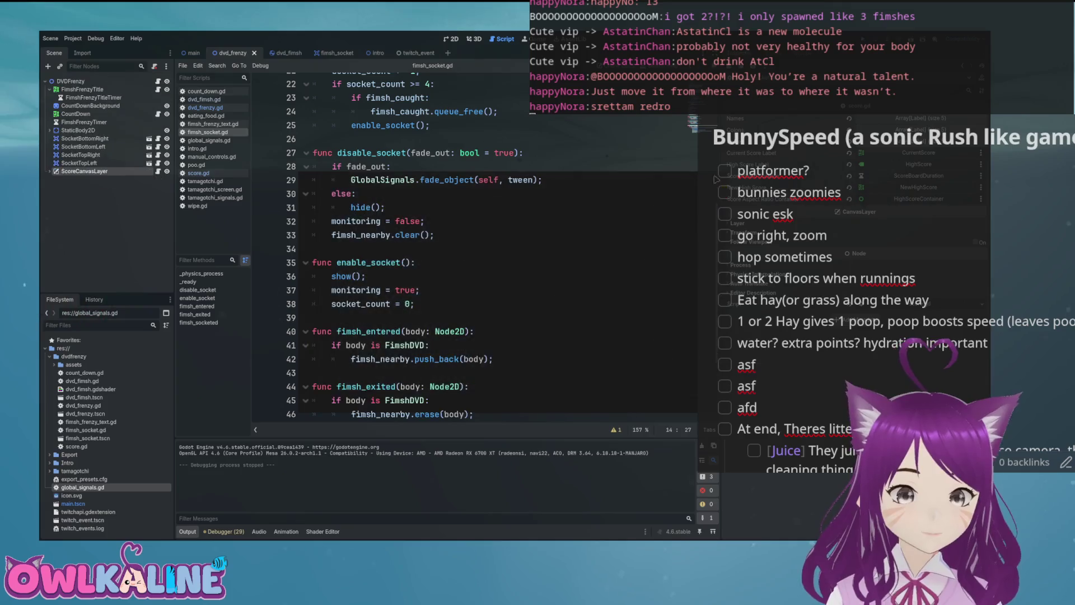
pyautogui.scroll(-3, 443, 263)
pyautogui.click(428, 276)
pyautogui.scroll(6, 428, 276)
pyautogui.click(398, 236)
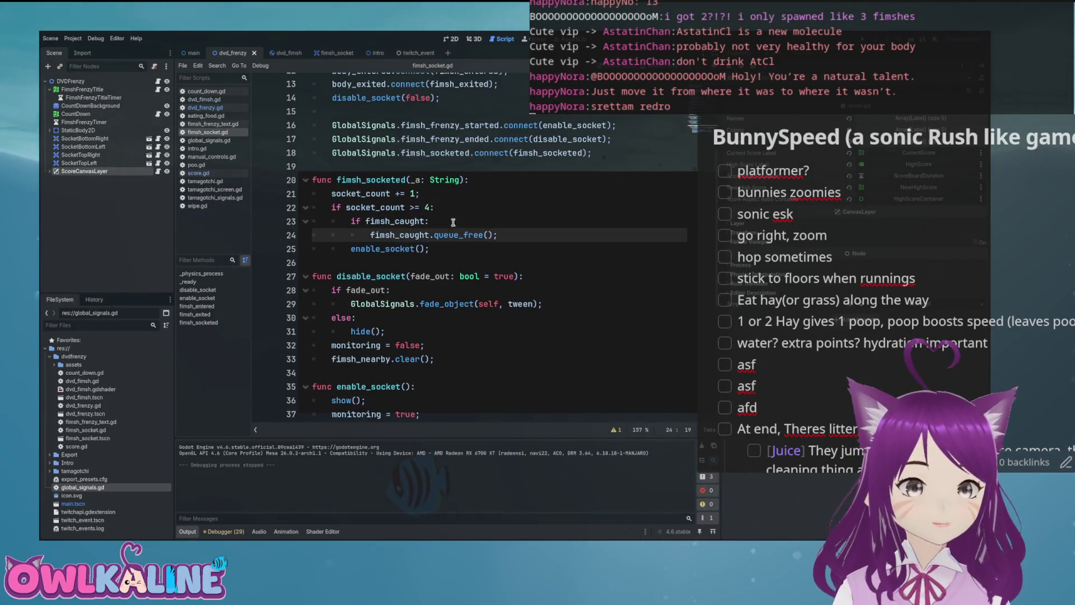
pyautogui.click(443, 253)
pyautogui.press('Return')
pyautogui.write('twee')
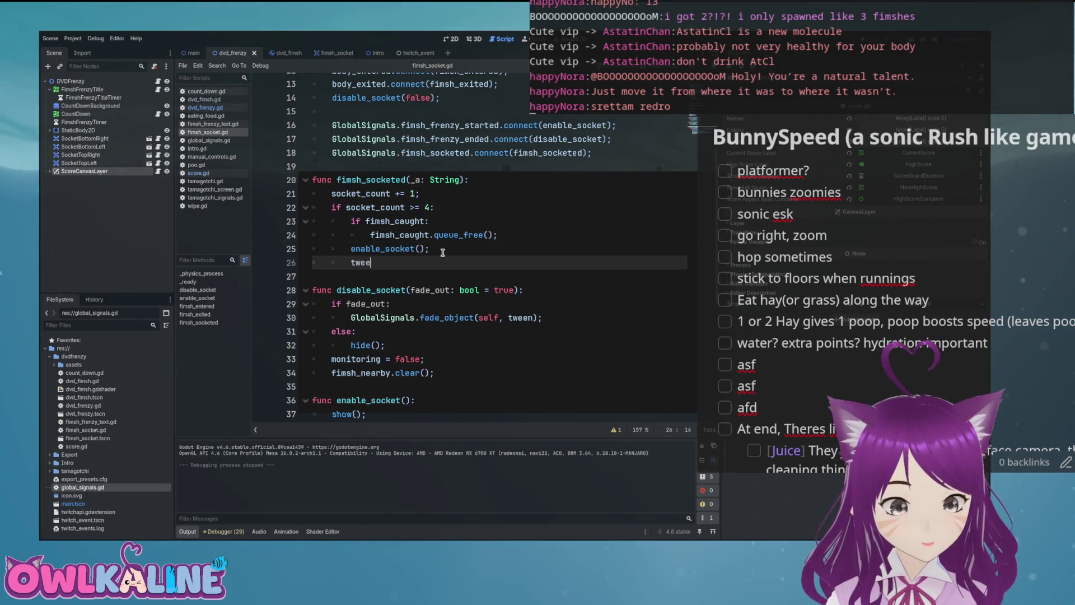
pyautogui.write('n.')
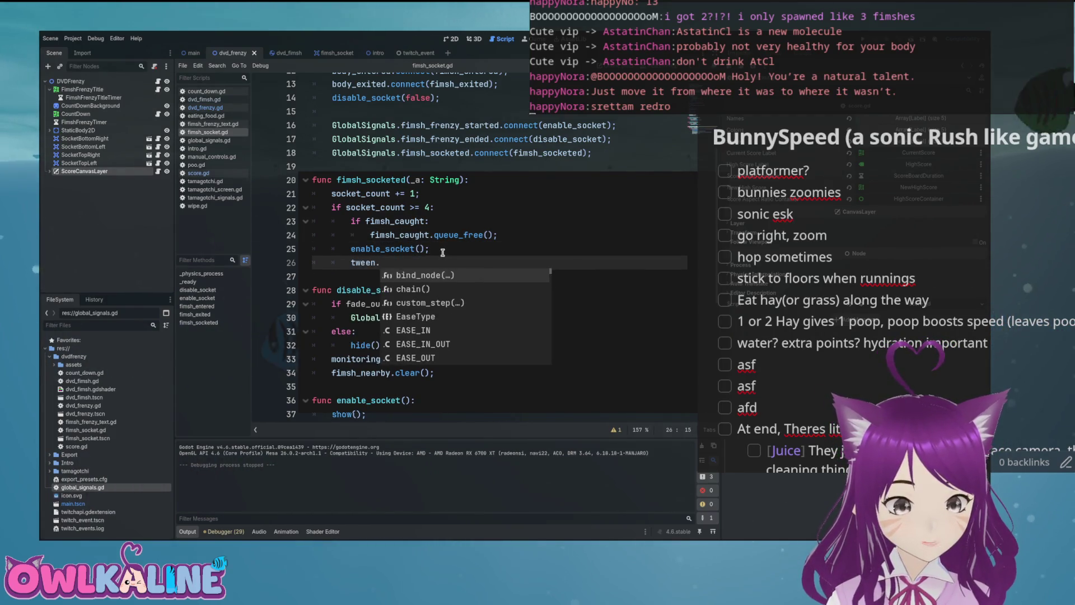
pyautogui.press('Down')
pyautogui.press('Down')
pyautogui.press('Down')
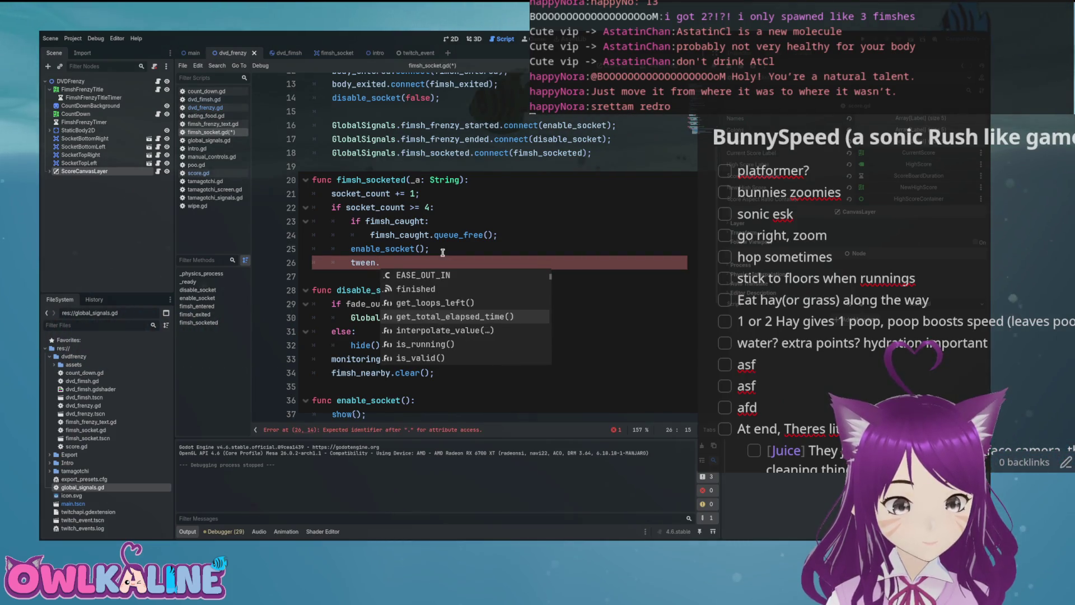
pyautogui.press('Down')
pyautogui.press('Down')
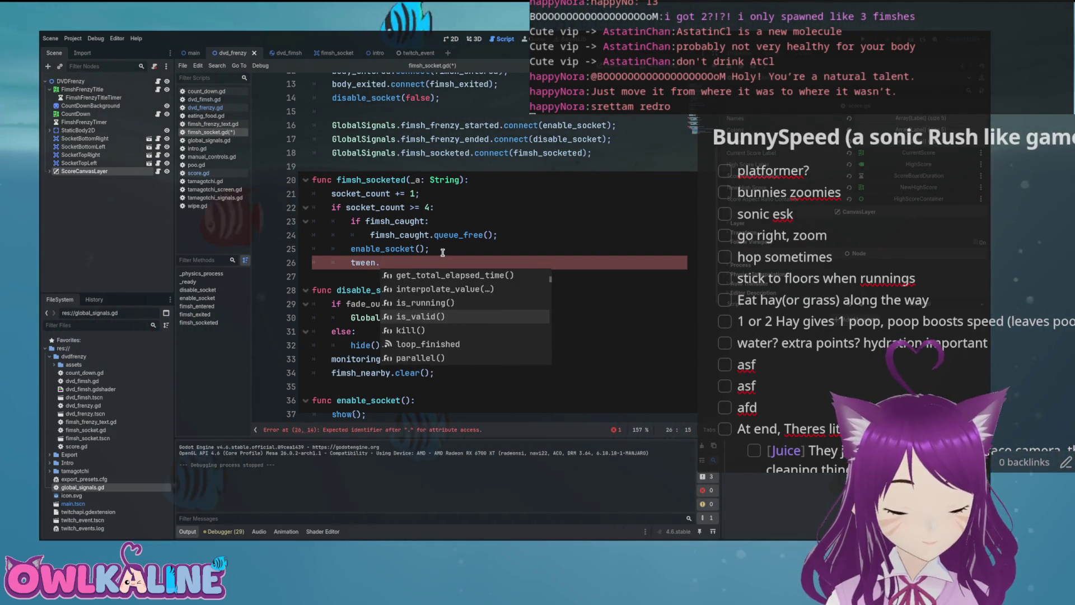
pyautogui.press('Down')
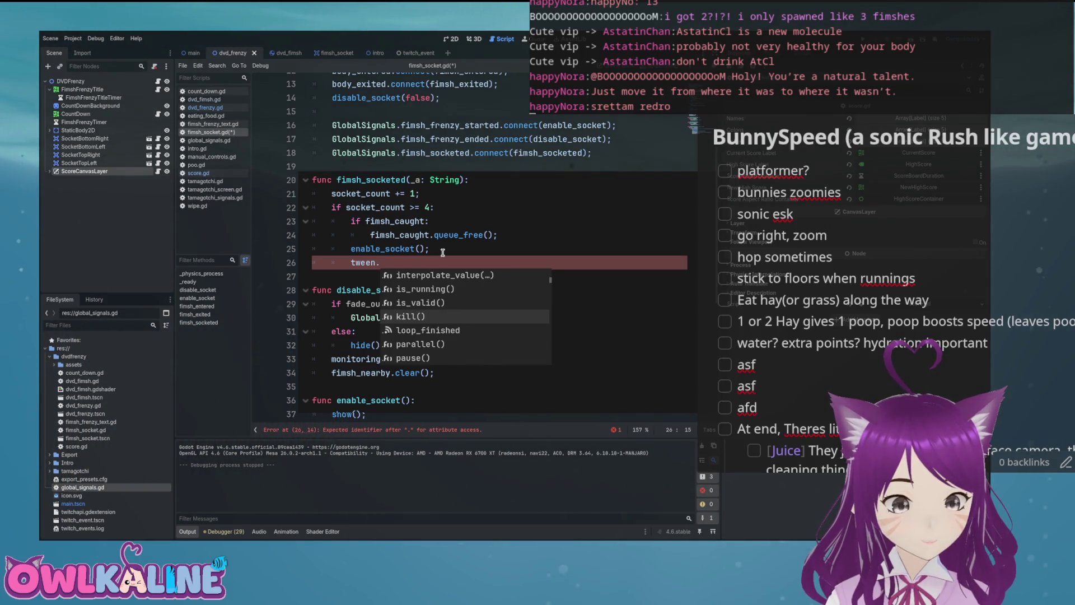
pyautogui.press('Return')
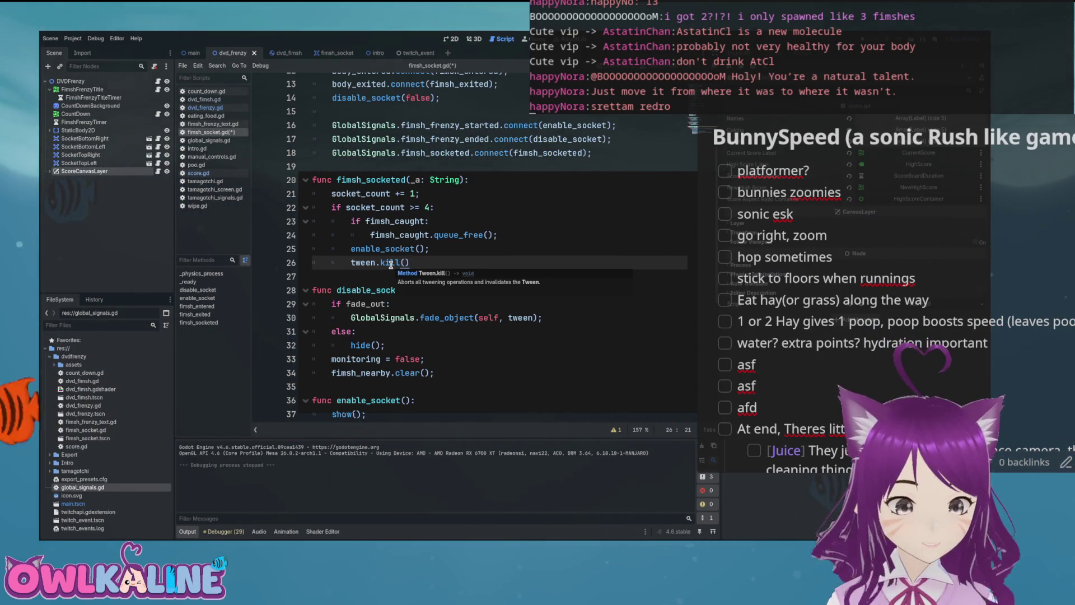
pyautogui.scroll(-3, 391, 264)
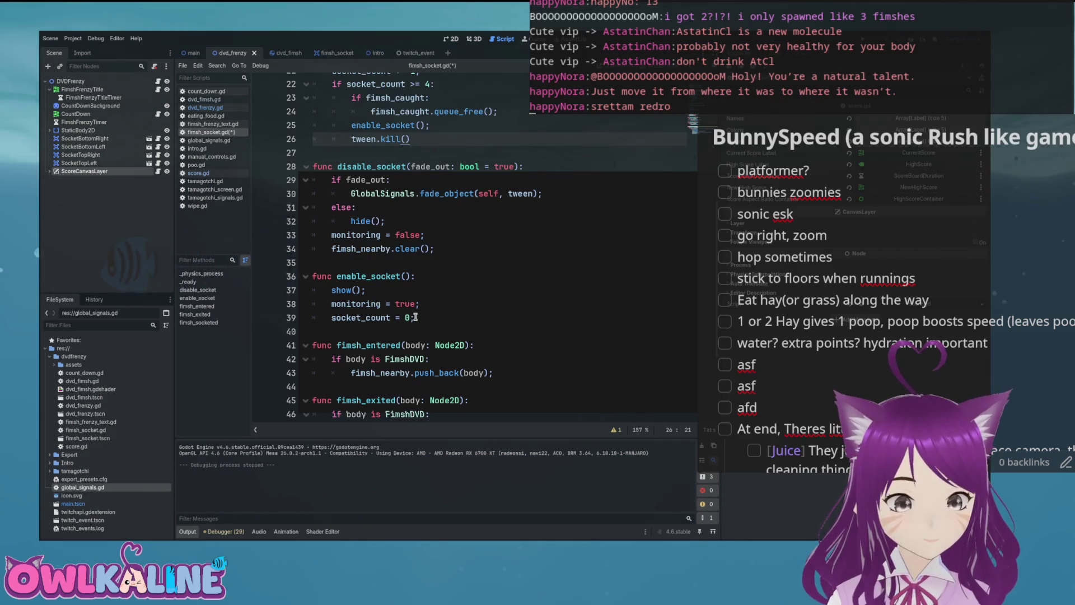
pyautogui.scroll(2, 415, 317)
pyautogui.click(370, 372)
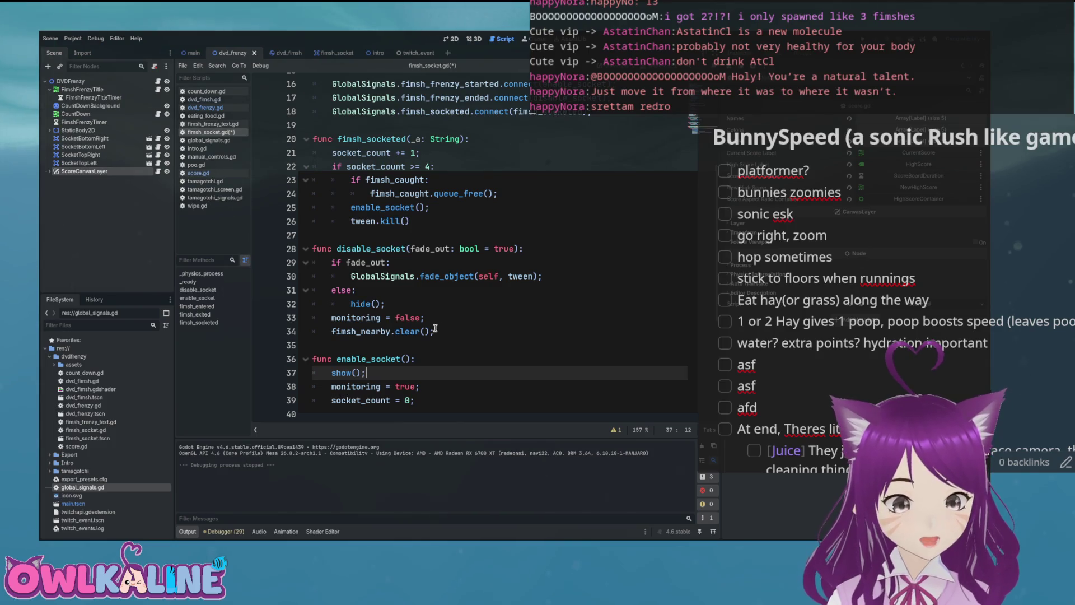
pyautogui.click(440, 361)
pyautogui.click(406, 222)
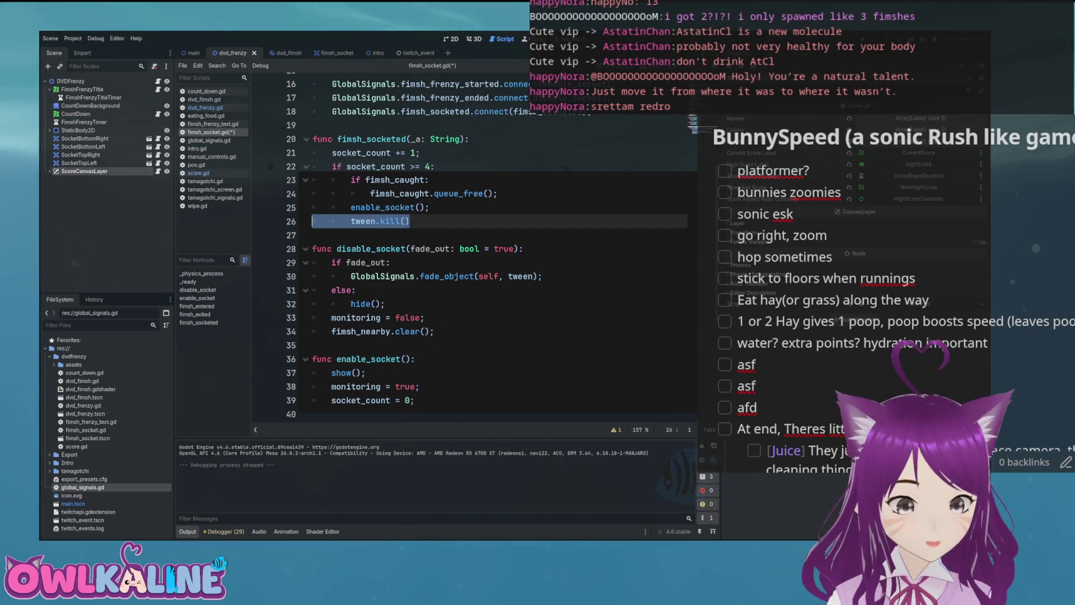
pyautogui.press('BackSpace')
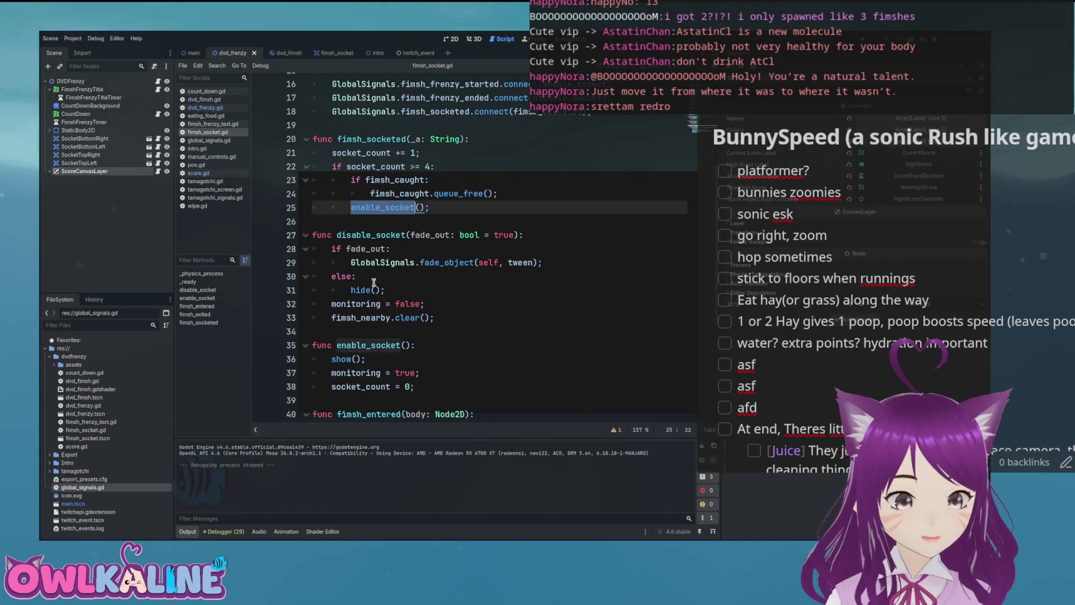
# Step: Start enable_socket with tween.kill() and modulate.a = 1.0, then run, hitting a null tween error
pyautogui.click(427, 347)
pyautogui.press('Return')
pyautogui.write('tween')
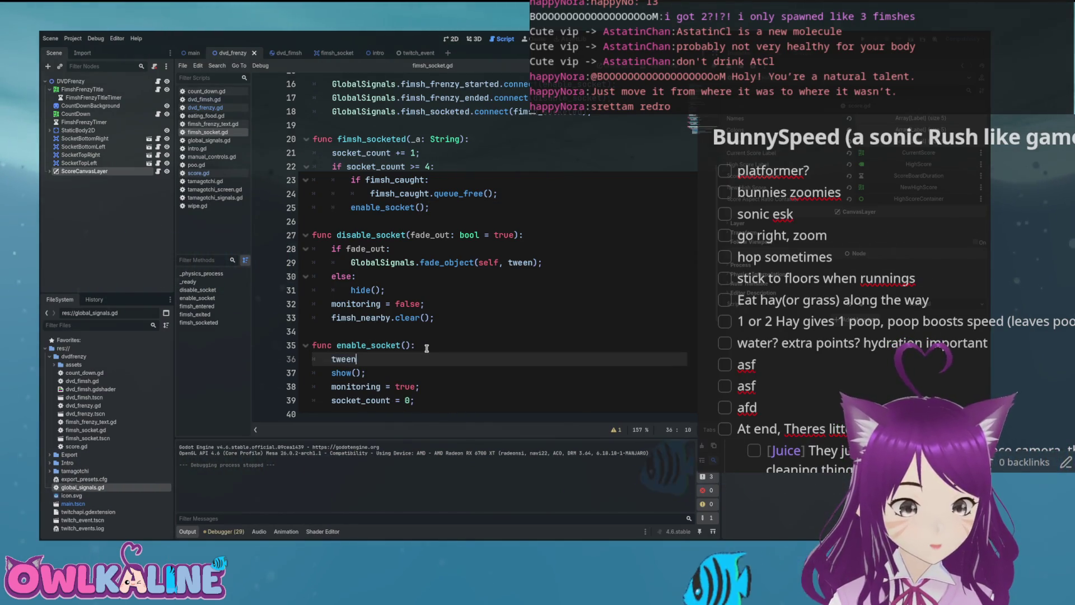
pyautogui.write('.kill();')
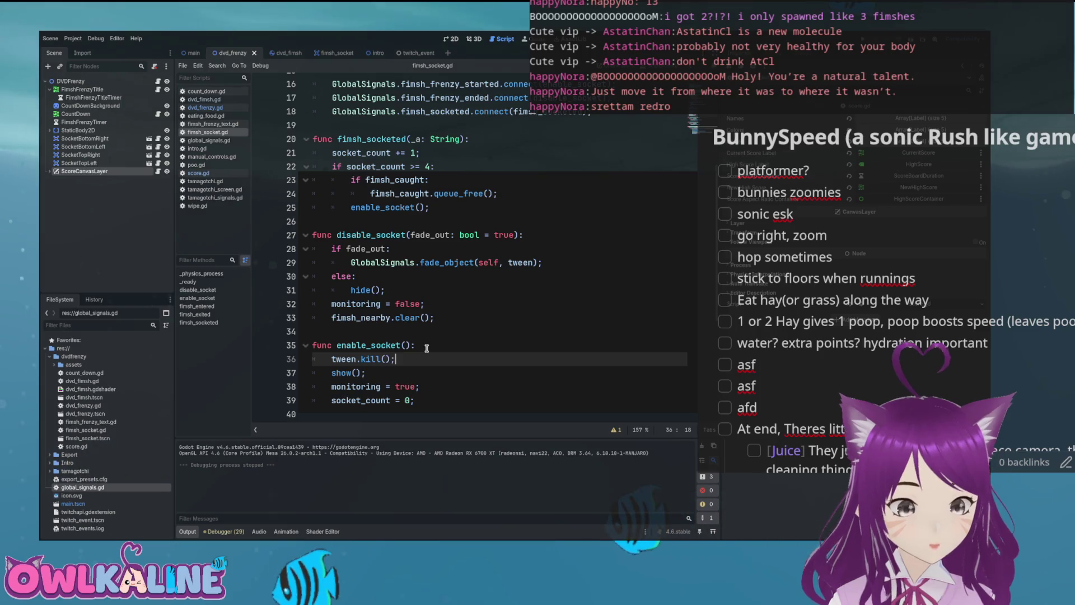
pyautogui.press('Return')
pyautogui.write('o')
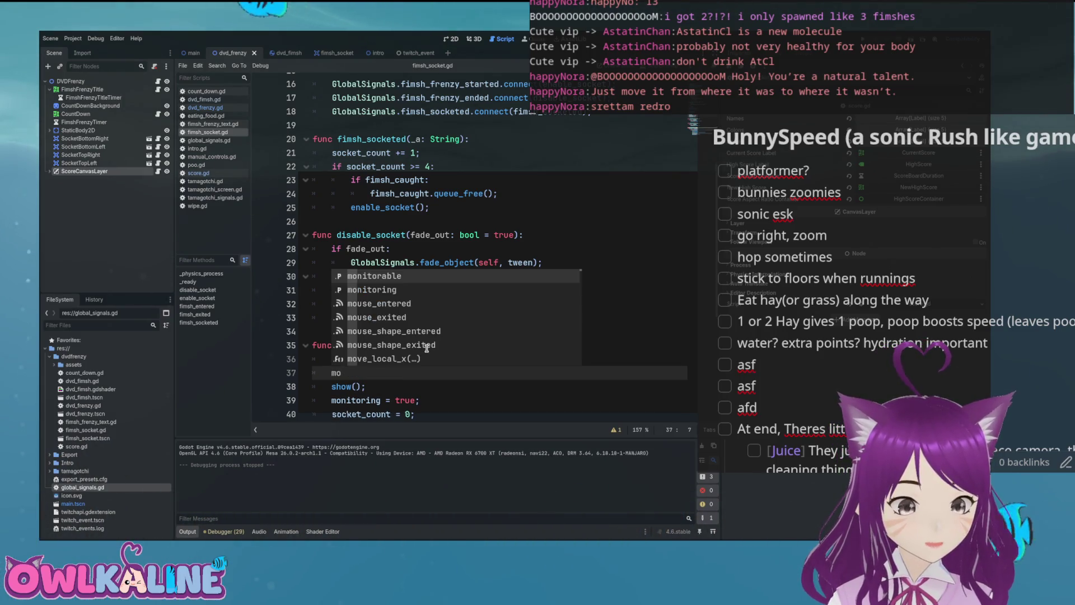
pyautogui.write('du')
pyautogui.press('Return')
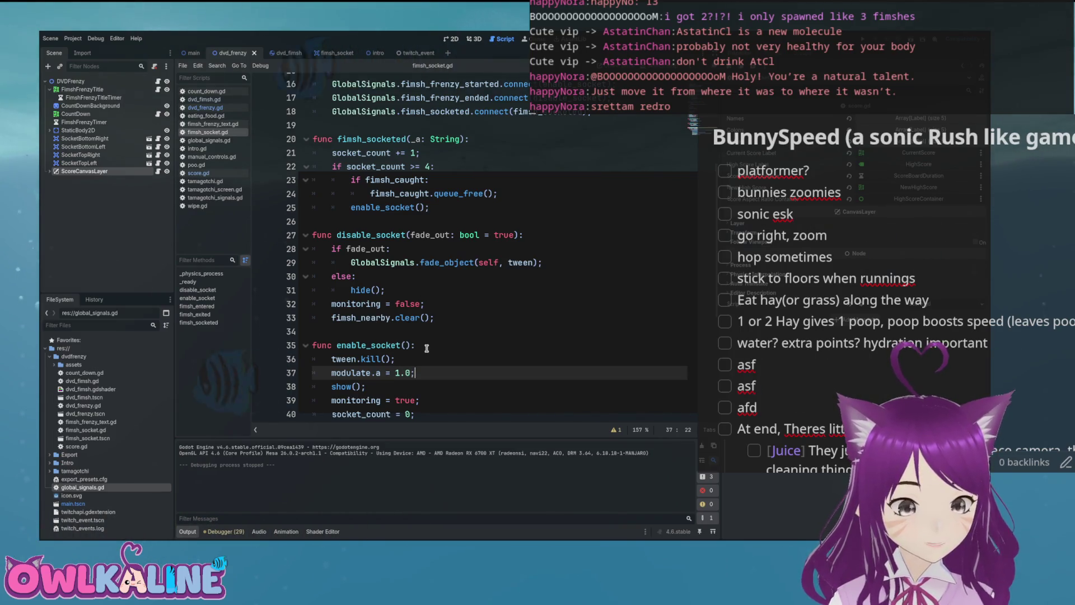
pyautogui.click(381, 385)
pyautogui.scroll(-1, 392, 381)
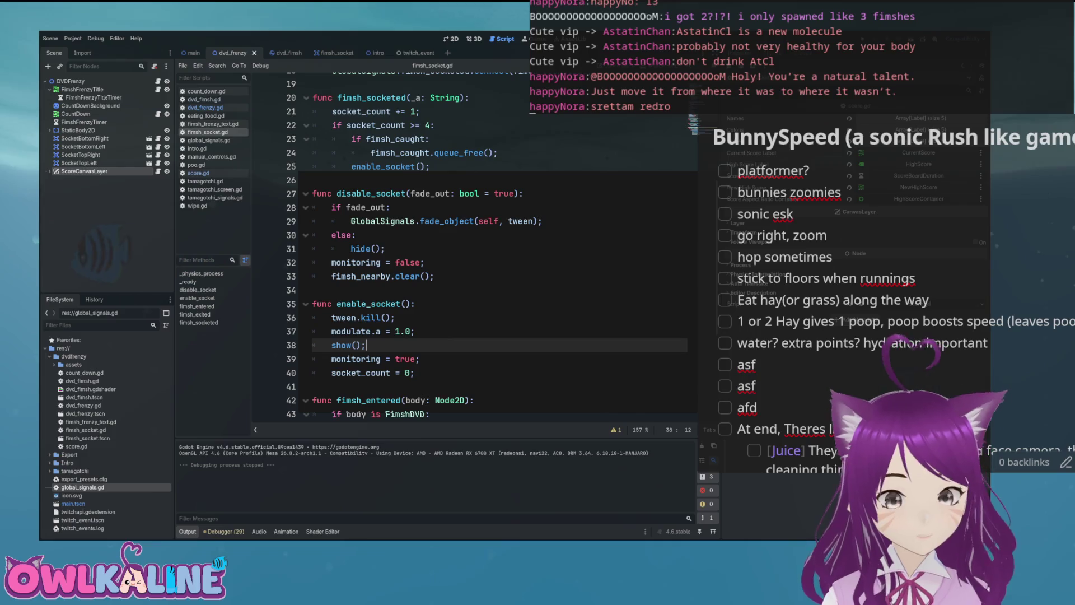
pyautogui.press('F5')
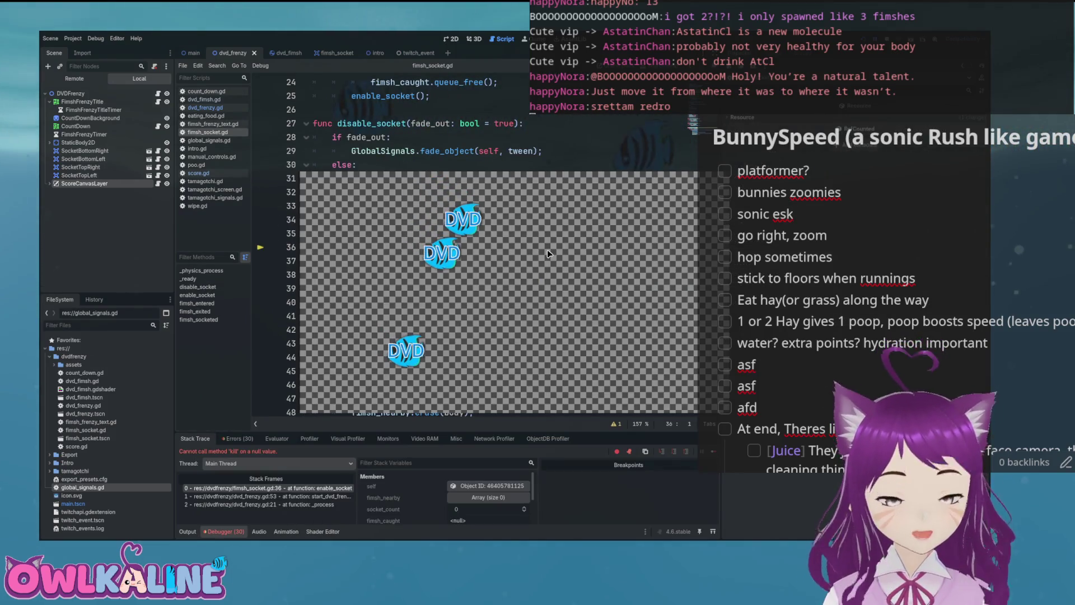
# Step: Guard tween.kill() in enable_socket with 'if tween:', save, and rerun the game
pyautogui.press('F8')
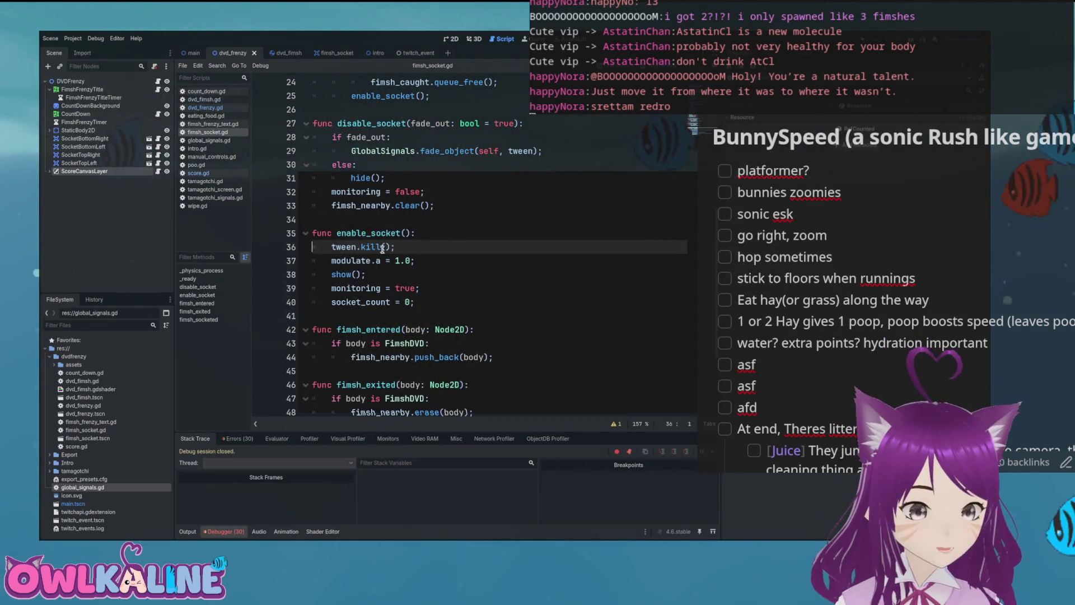
pyautogui.click(433, 234)
pyautogui.press('Return')
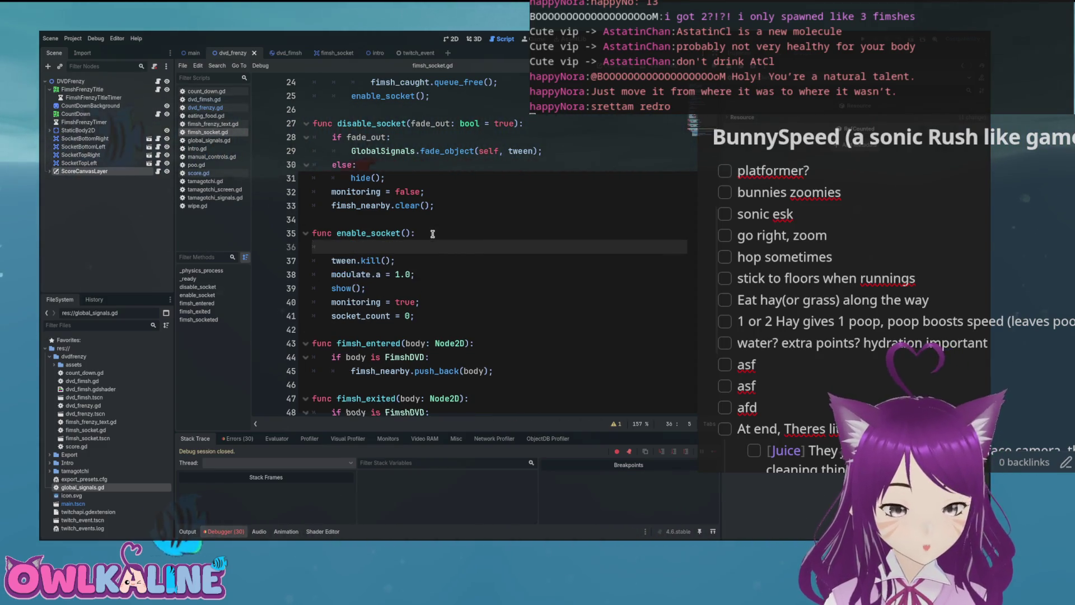
pyautogui.write('if tween:')
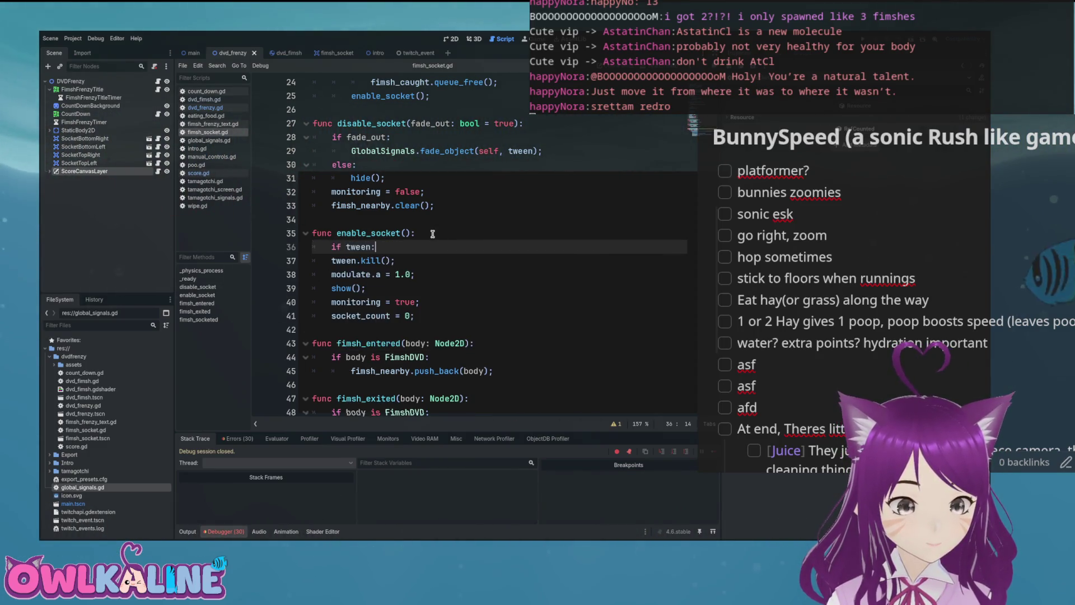
pyautogui.press('pageup')
pyautogui.hotkey('ctrl', 'z')
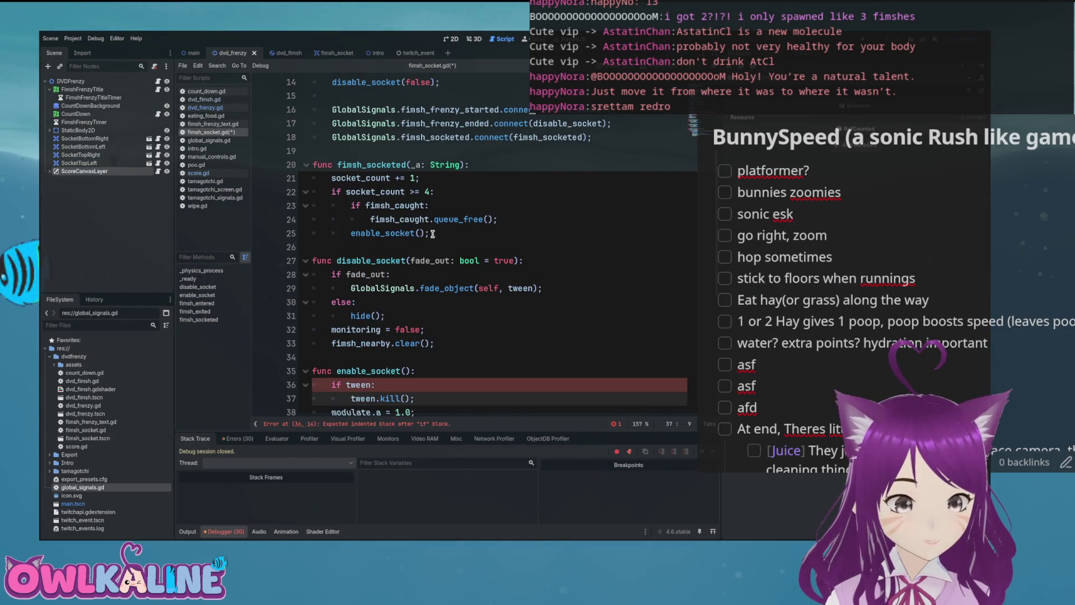
pyautogui.hotkey('ctrl', 's')
pyautogui.scroll(-3, 433, 280)
pyautogui.click(432, 288)
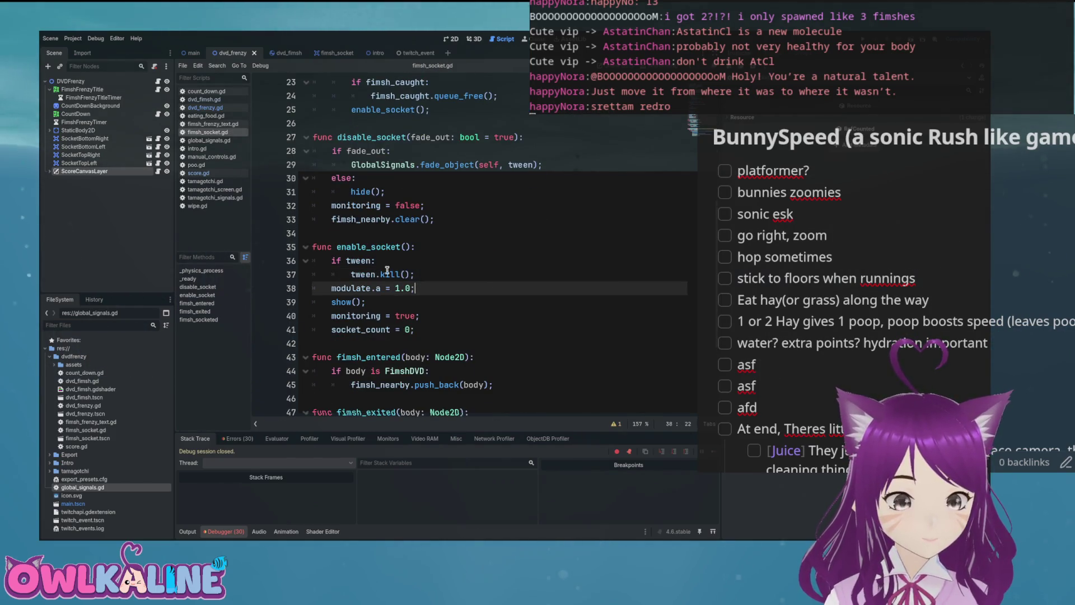
pyautogui.press('F5')
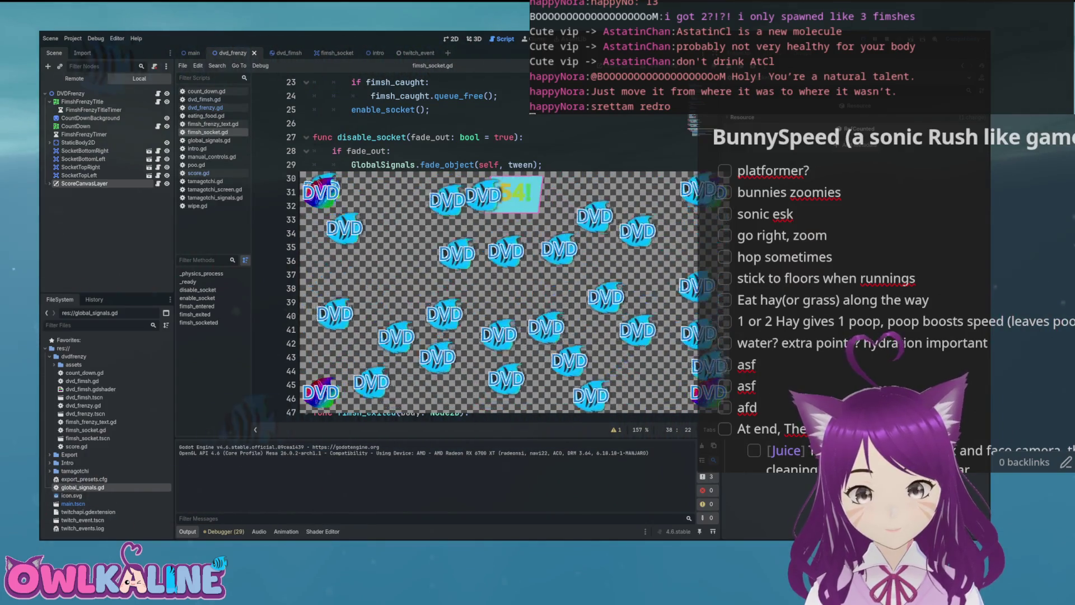
pyautogui.press('F8')
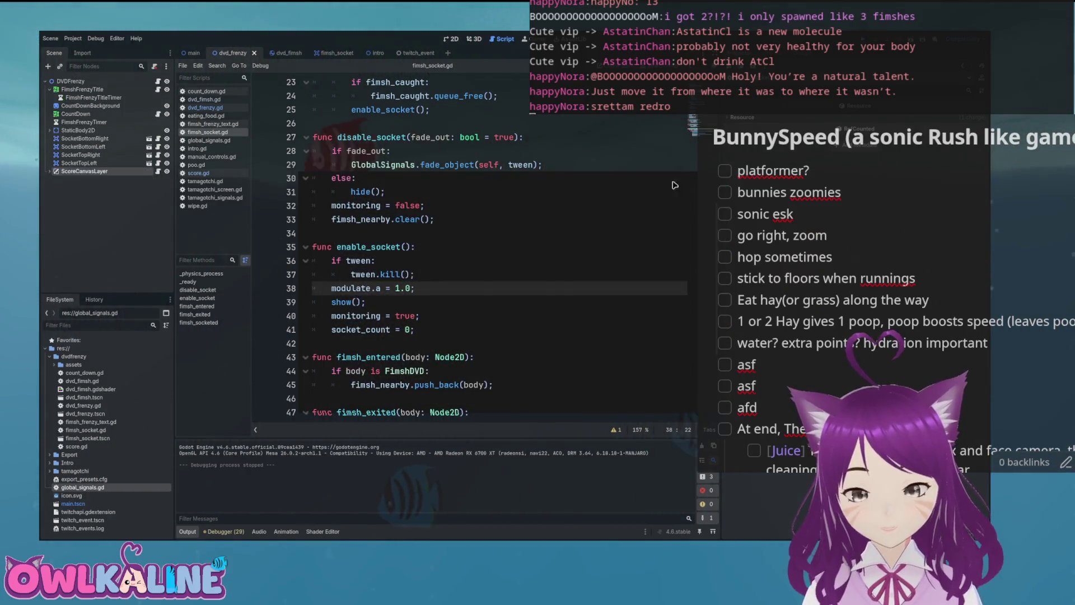
# Step: Review fimsh_socket.gd, highlighting the fimsh_socketed signal emission
pyautogui.scroll(-4, 507, 270)
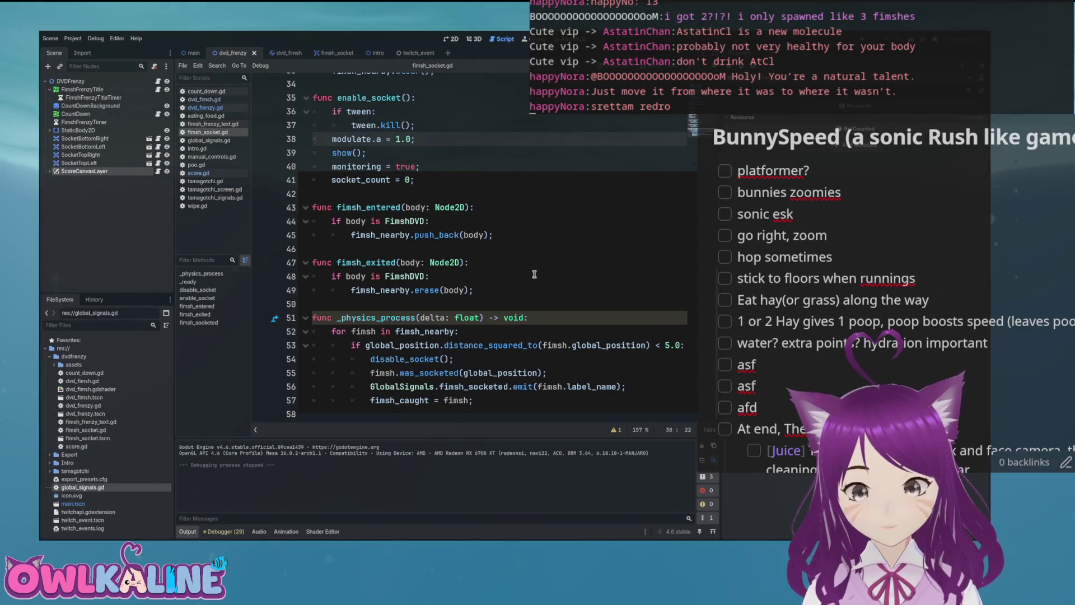
pyautogui.scroll(10, 527, 278)
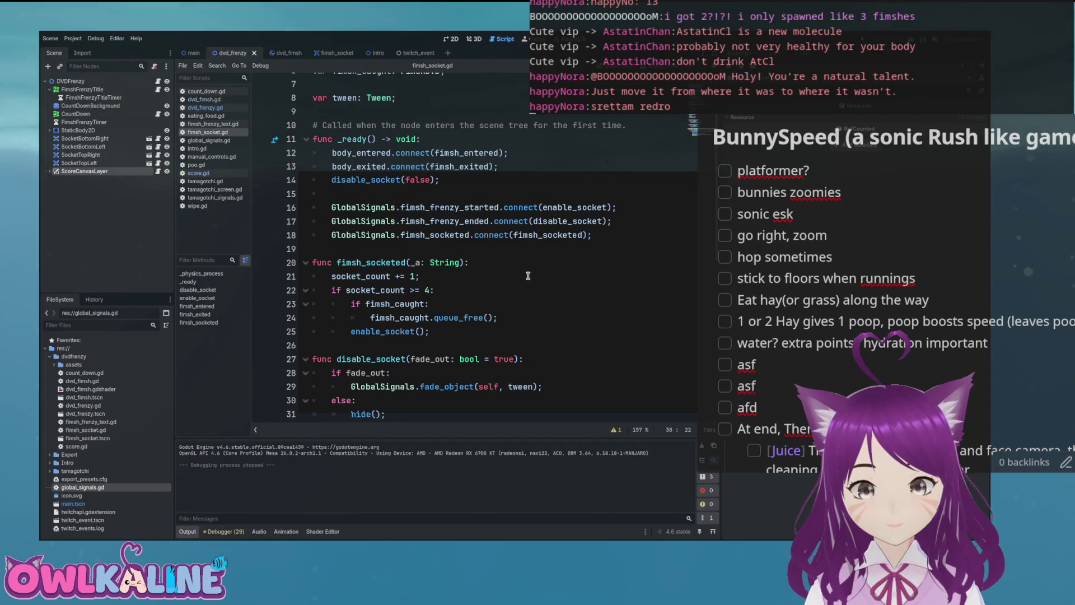
pyautogui.scroll(-10, 527, 275)
pyautogui.doubleClick(481, 386)
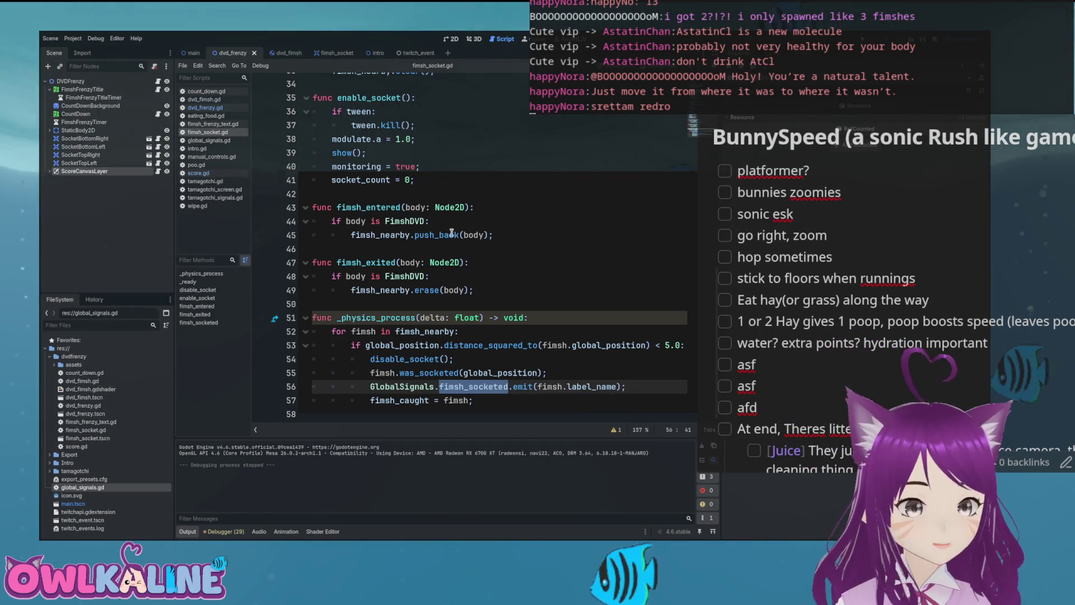
# Step: Read was_socketed in the dvd_fimsh script, then cycle scene tabs to fimsh_socket
pyautogui.hotkey('ctrl', 'Tab')
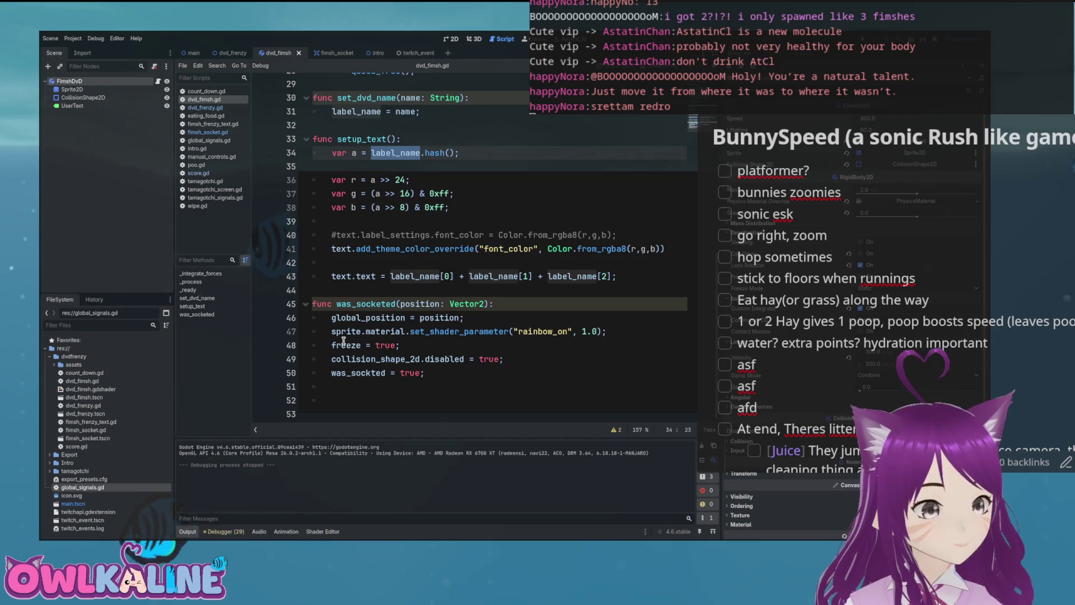
pyautogui.moveTo(343, 340)
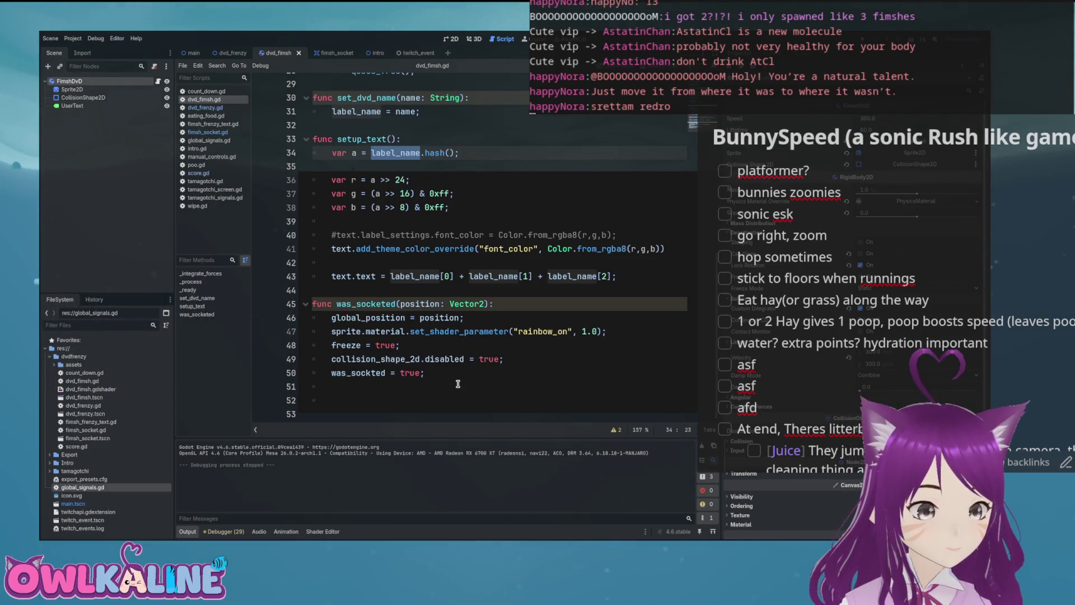
pyautogui.scroll(3, 459, 384)
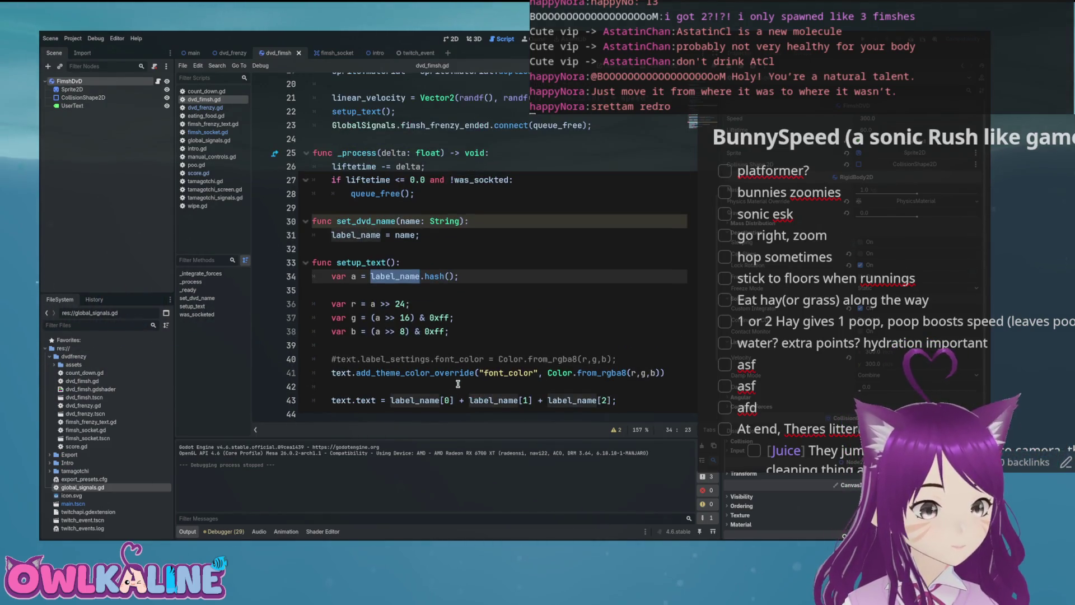
pyautogui.scroll(1, 458, 383)
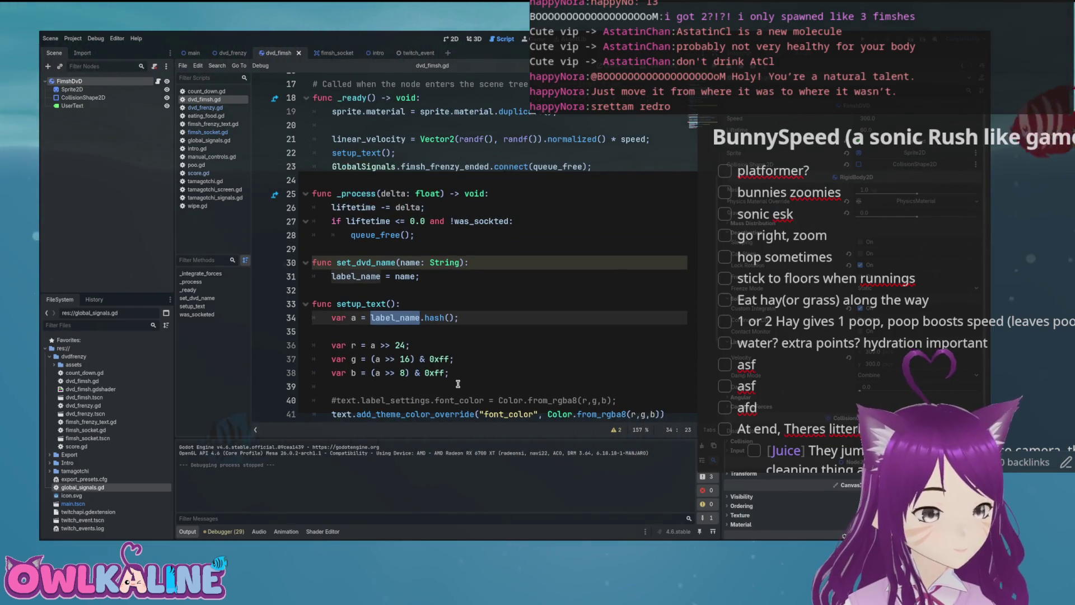
pyautogui.scroll(3, 458, 383)
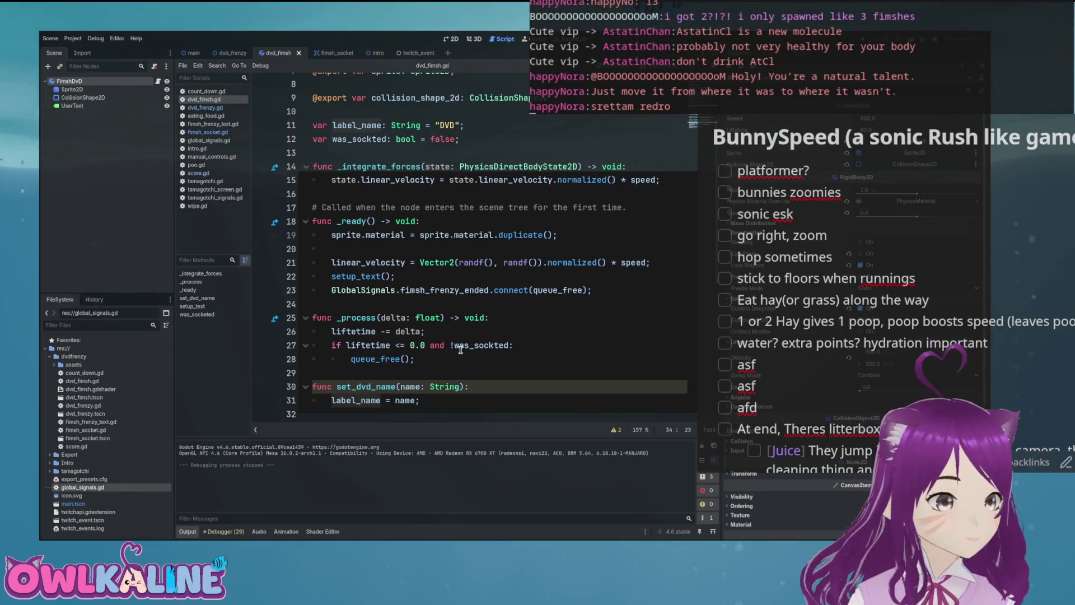
pyautogui.scroll(3, 461, 350)
pyautogui.scroll(-10, 514, 300)
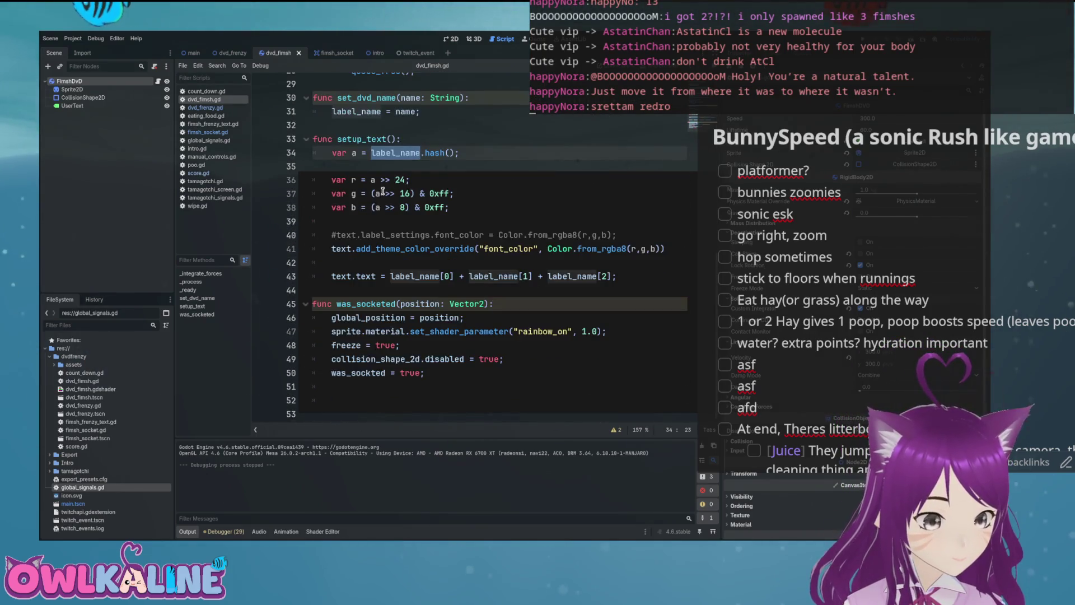
pyautogui.hotkey('ctrl', 'shift', 'Tab')
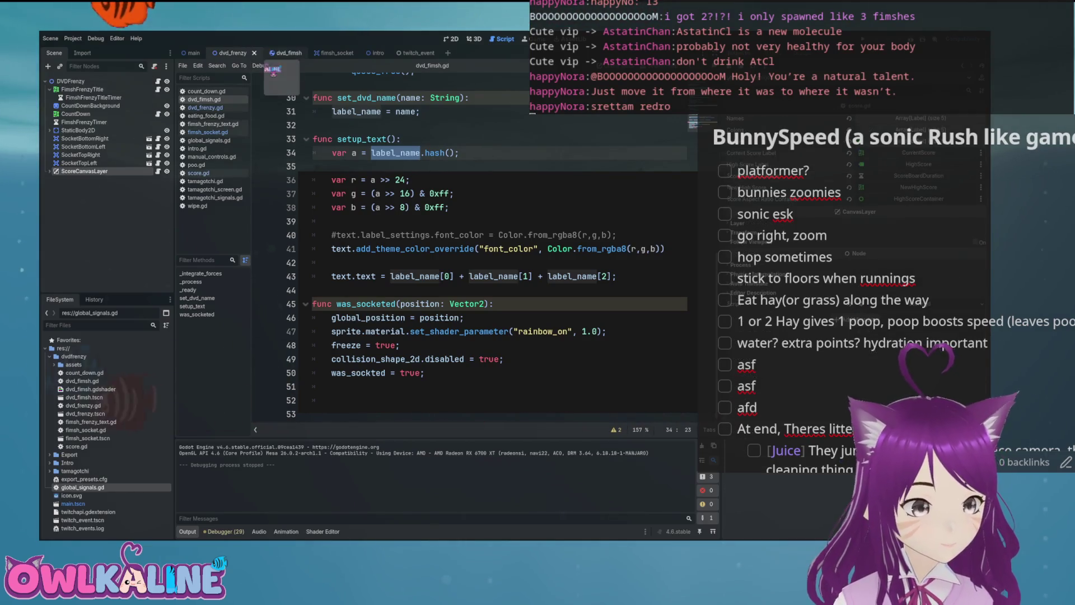
pyautogui.hotkey('ctrl', 'Tab')
pyautogui.hotkey('ctrl', 'Tab')
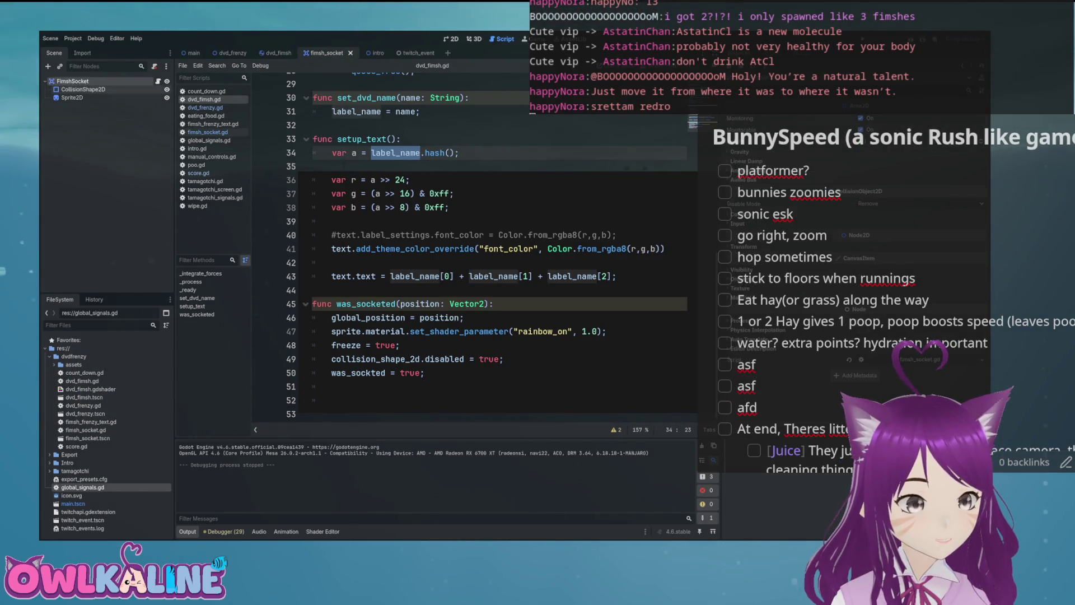
# Step: Delete the 'if fimsh_caught:' line and dedent the queue_free and enable_socket lines
pyautogui.click(506, 359)
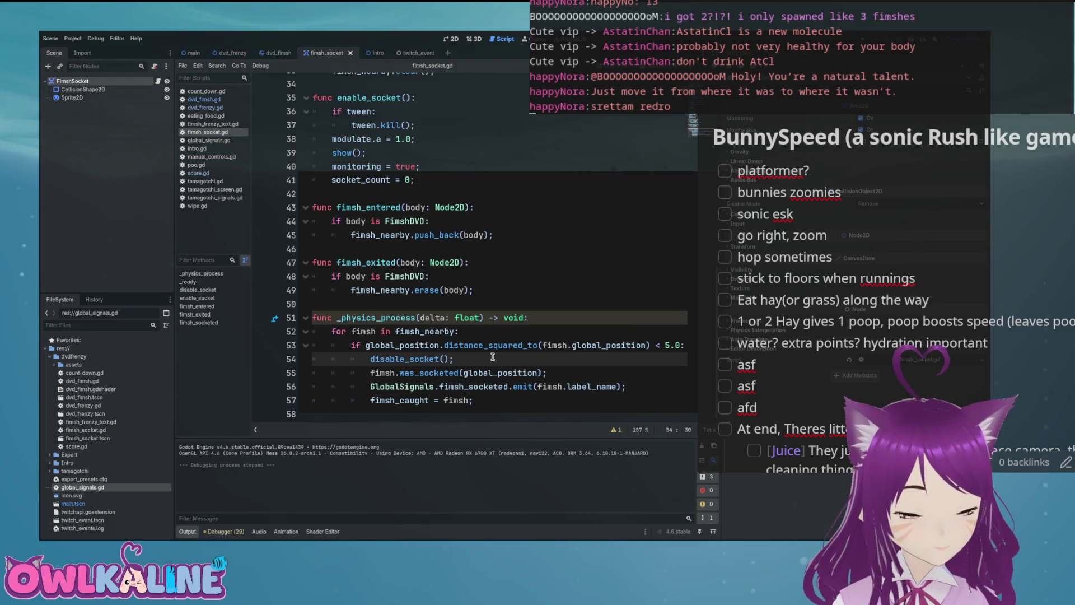
pyautogui.scroll(9, 493, 357)
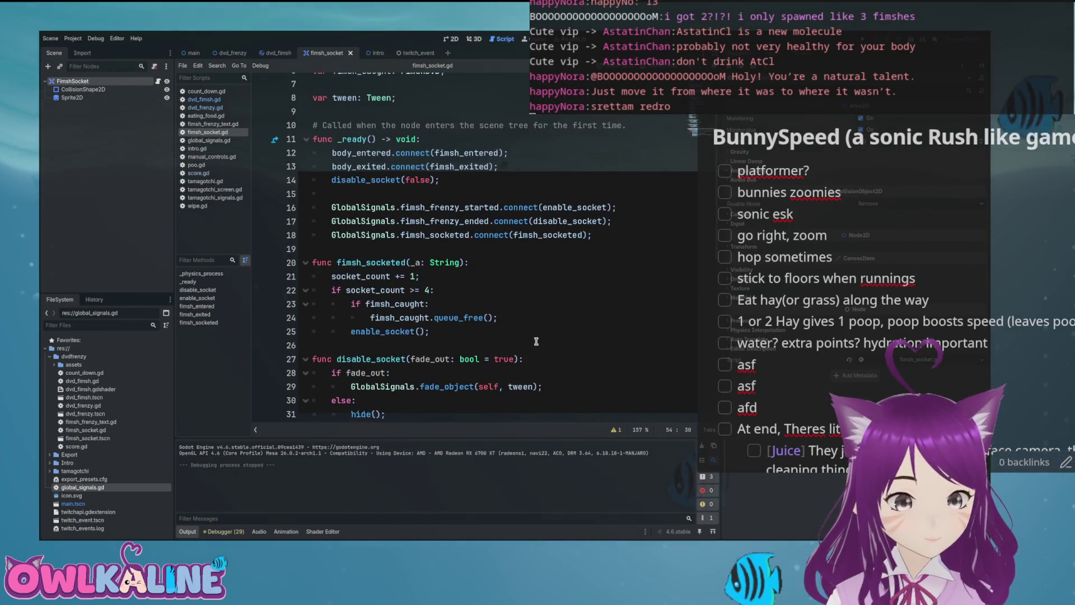
pyautogui.doubleClick(395, 303)
pyautogui.scroll(1, 437, 306)
pyautogui.scroll(-1, 437, 305)
pyautogui.moveTo(437, 306); pyautogui.dragTo(305, 303)
pyautogui.press('BackSpace')
pyautogui.press('Delete')
pyautogui.hotkey('shift', 'Tab')
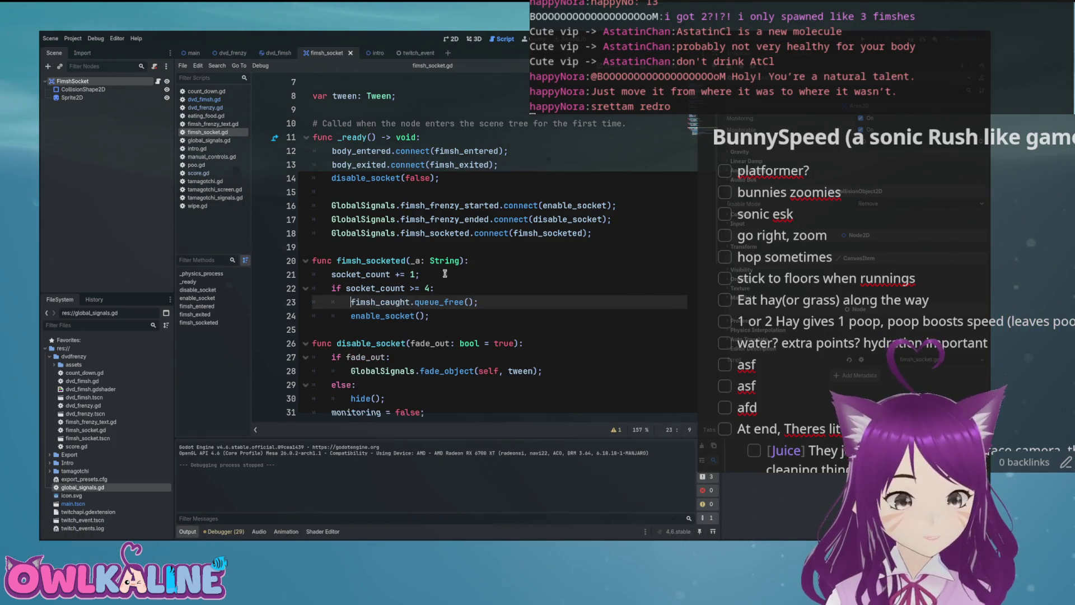
# Step: Review the fimsh_socketed function and launch the game to test the change
pyautogui.doubleClick(371, 260)
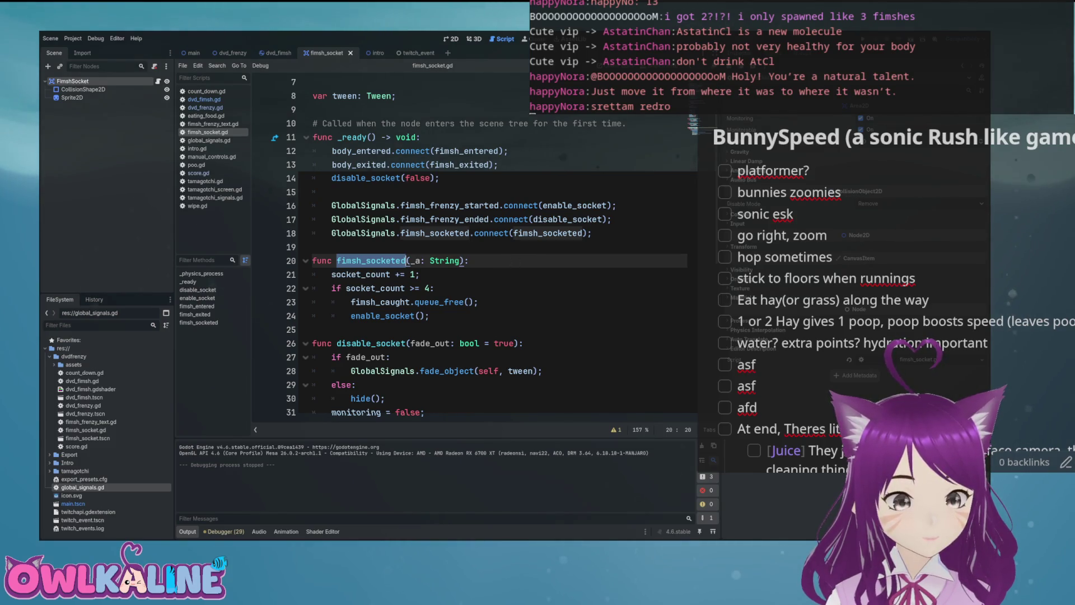
pyautogui.scroll(-9, 572, 238)
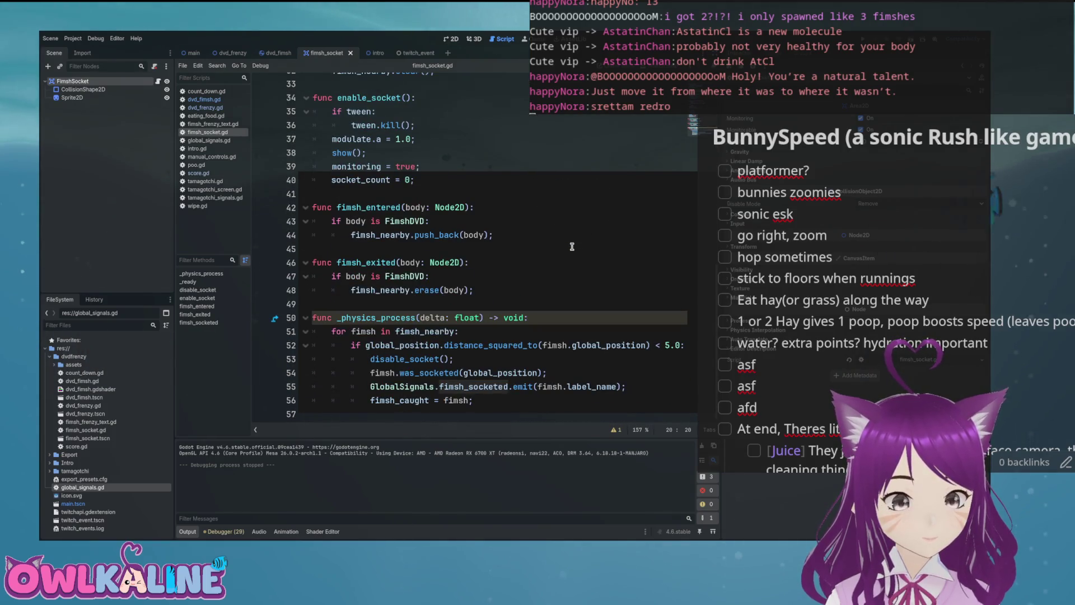
pyautogui.scroll(5, 572, 247)
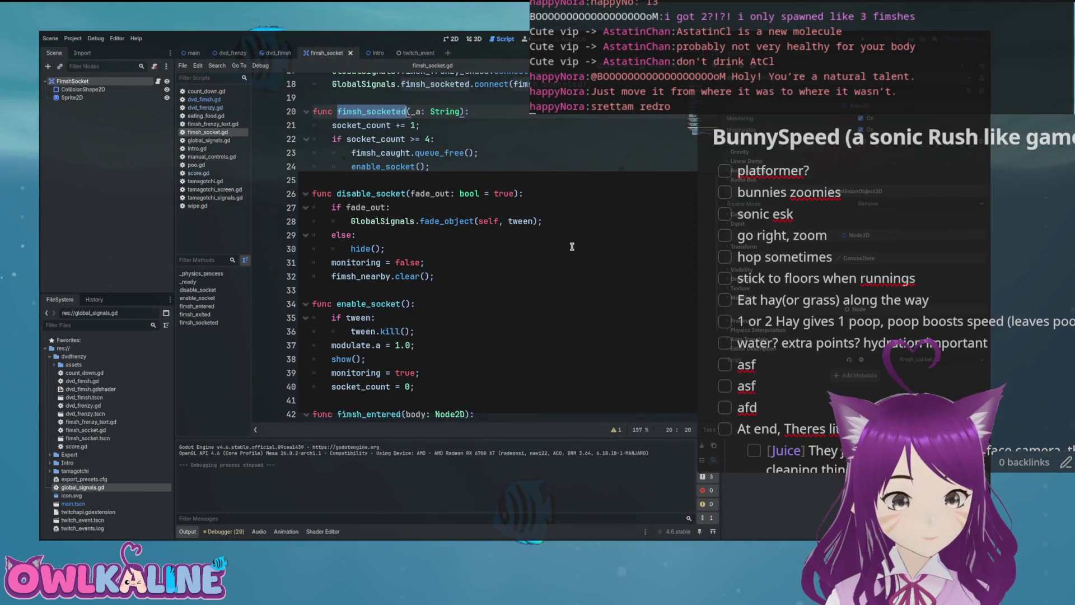
pyautogui.scroll(2, 571, 246)
pyautogui.press('F5')
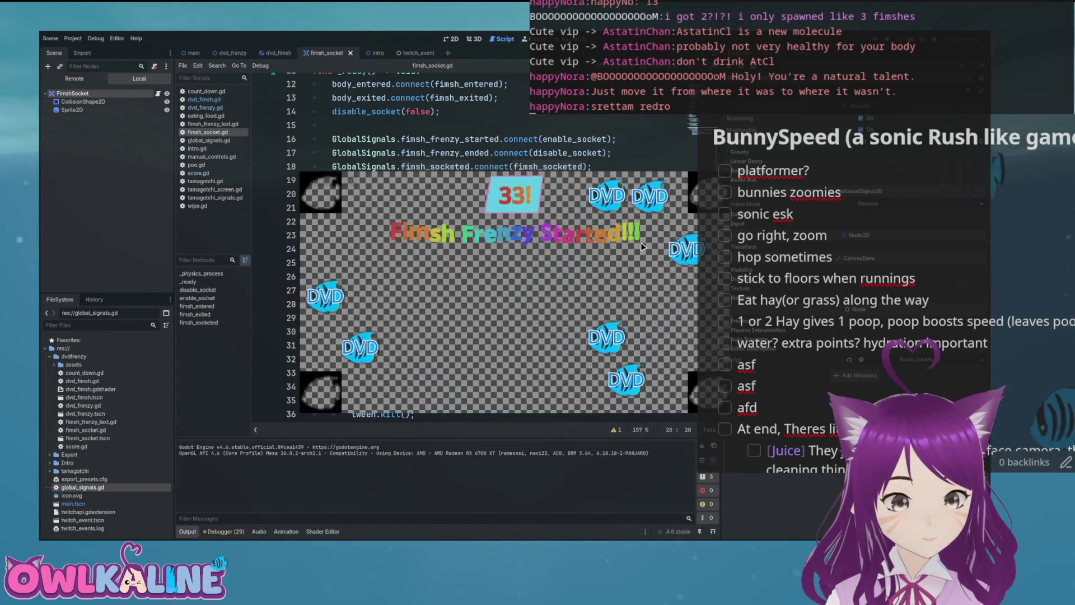
# Step: Stop the test run after the null queue_free error at line 23
pyautogui.press('F8')
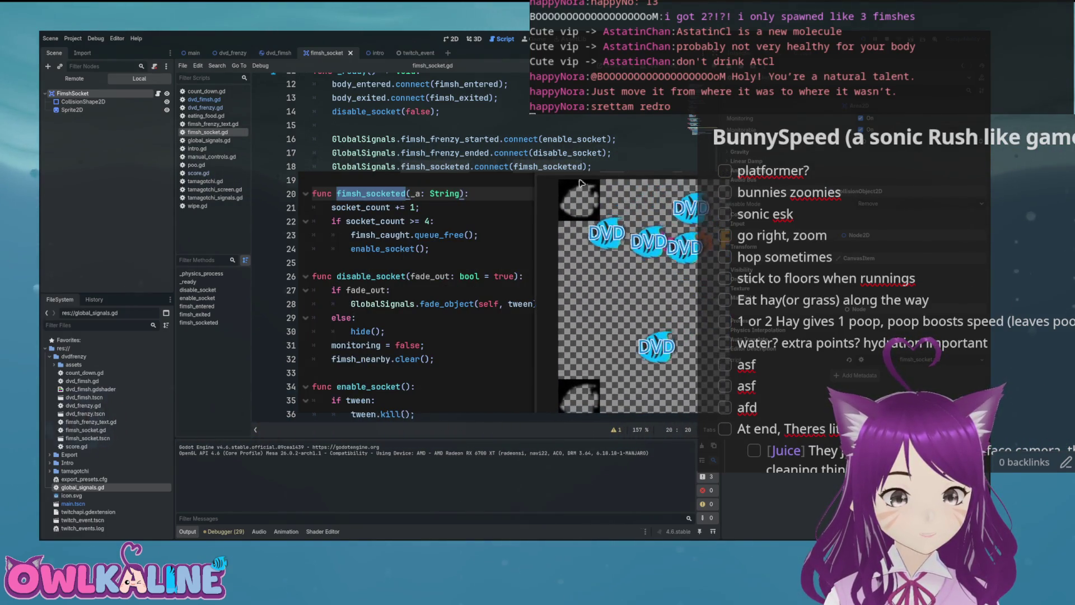
pyautogui.scroll(-2, 459, 201)
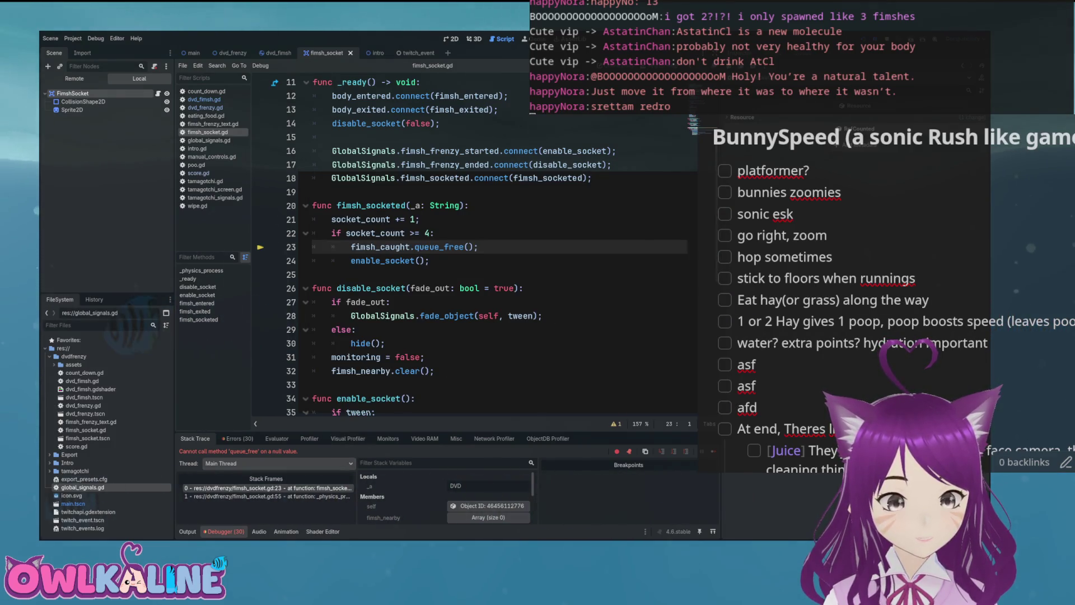
pyautogui.click(408, 247)
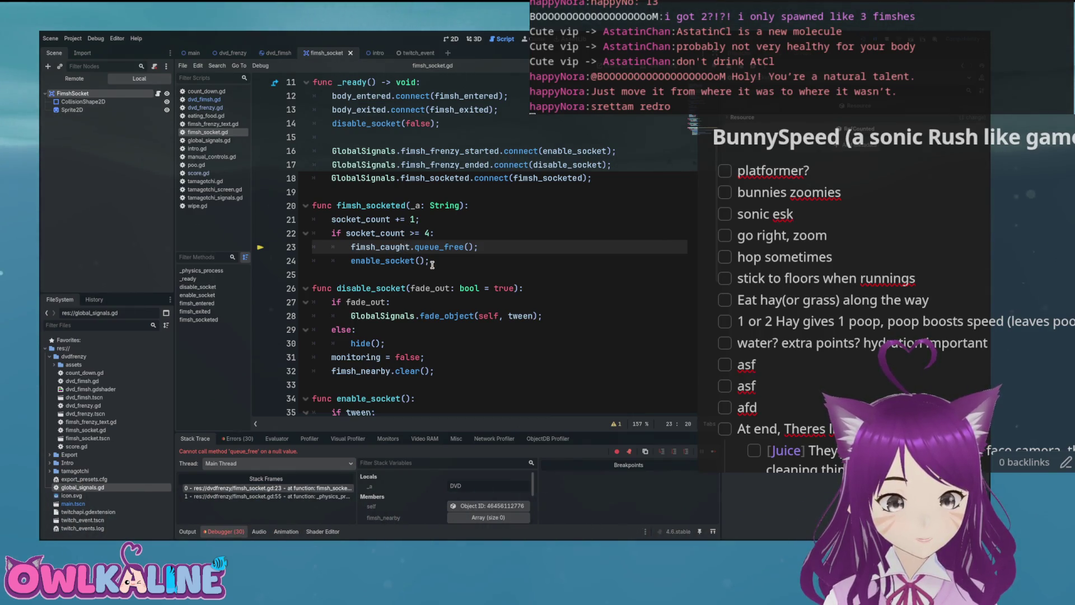
pyautogui.moveTo(495, 251); pyautogui.dragTo(351, 247)
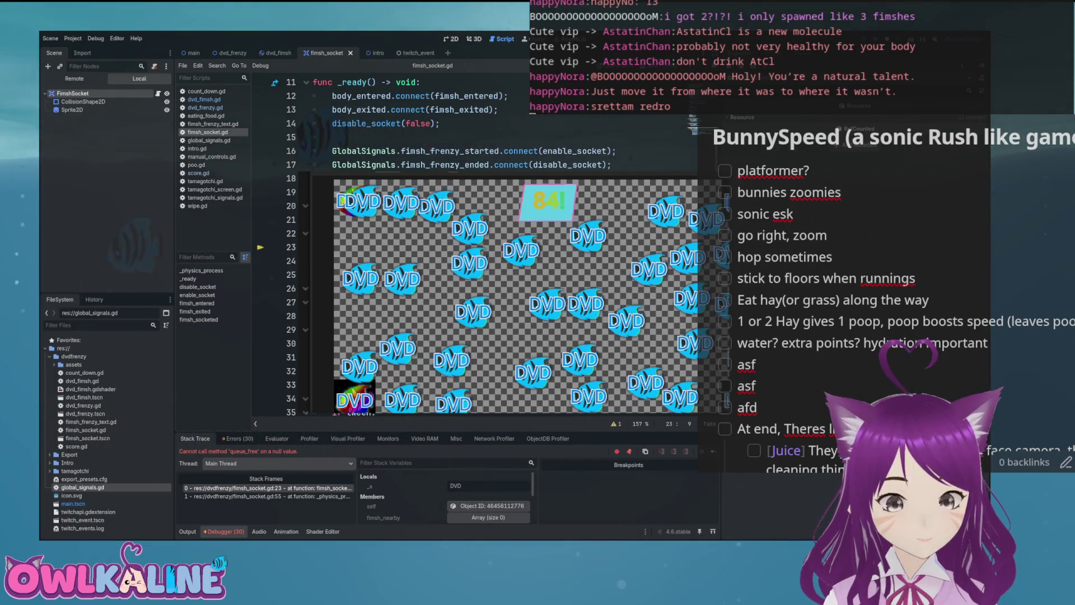
pyautogui.doubleClick(381, 247)
pyautogui.scroll(3, 519, 280)
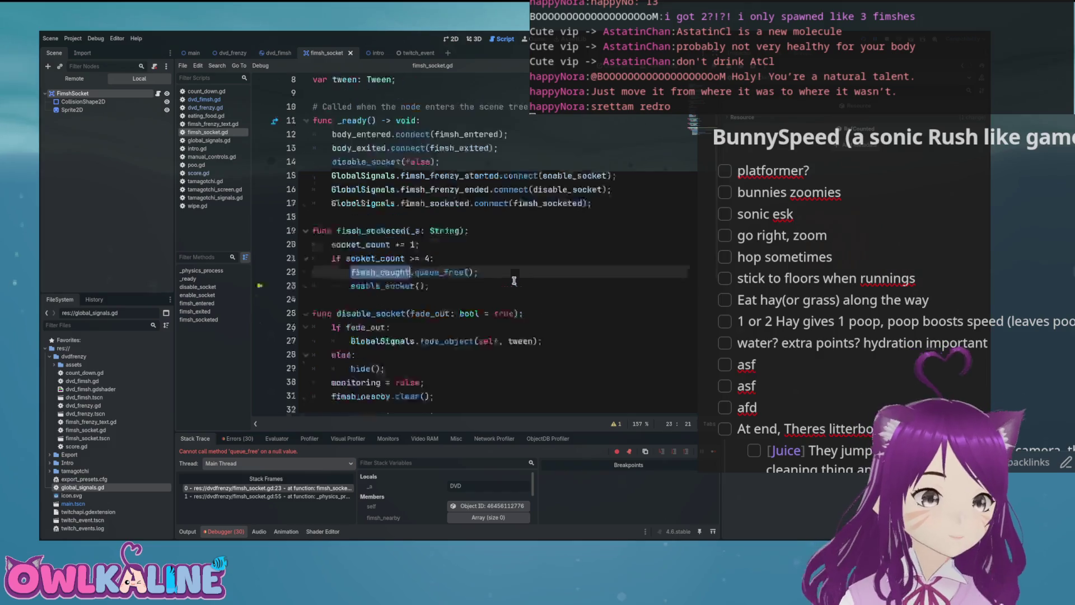
pyautogui.scroll(-4, 519, 280)
pyautogui.scroll(-5, 519, 280)
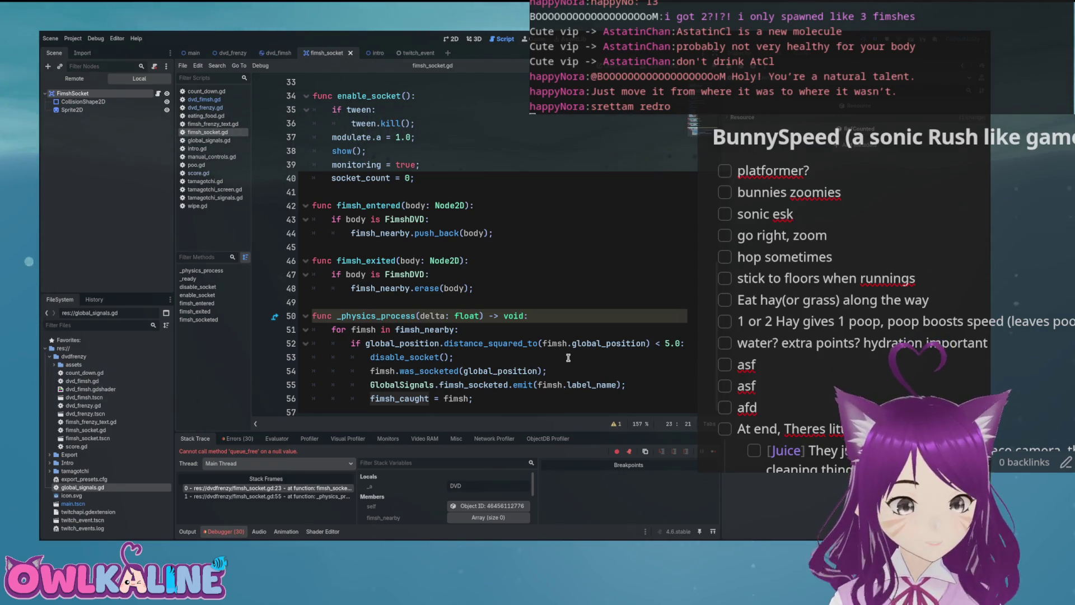
pyautogui.scroll(9, 569, 357)
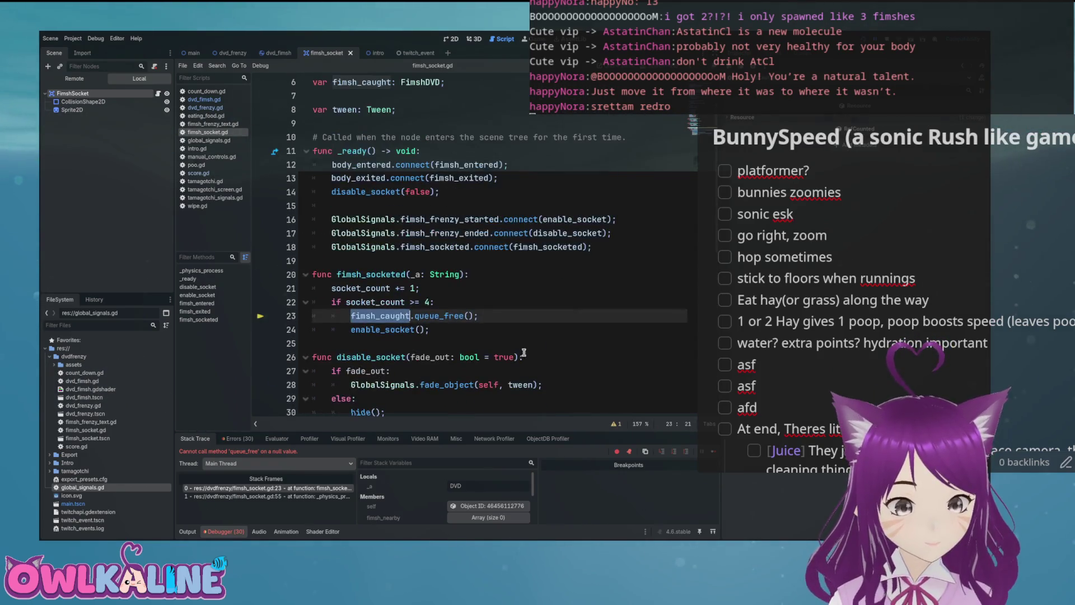
# Step: Replace fimsh_caught.queue_free() with GlobalSignals.new_sockets_created.emit(); on line 23 and save
pyautogui.moveTo(478, 316); pyautogui.dragTo(352, 315)
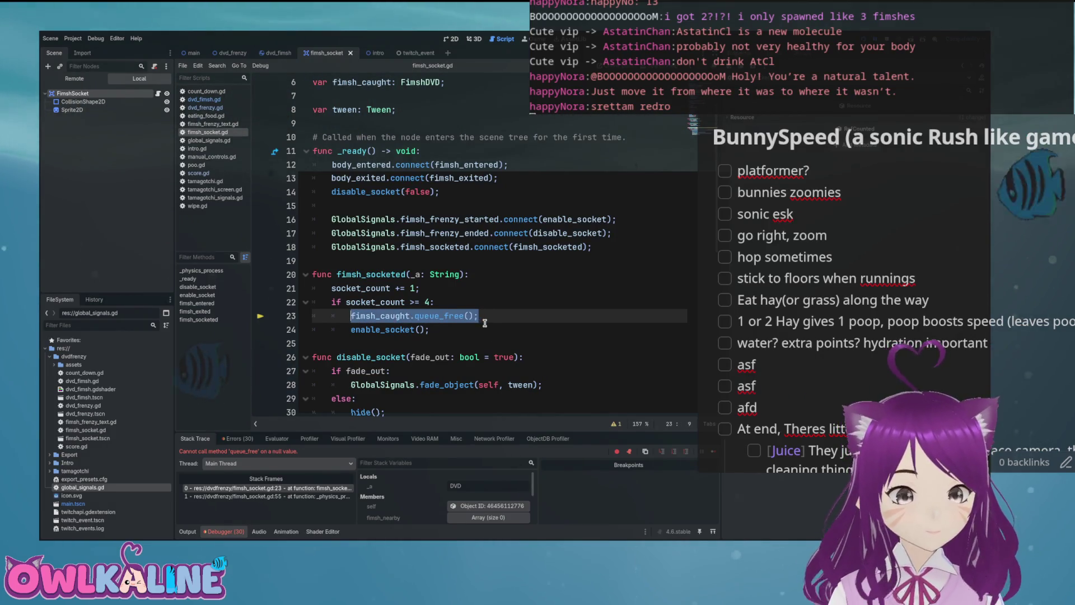
pyautogui.press('BackSpace')
pyautogui.write('GlobalSig')
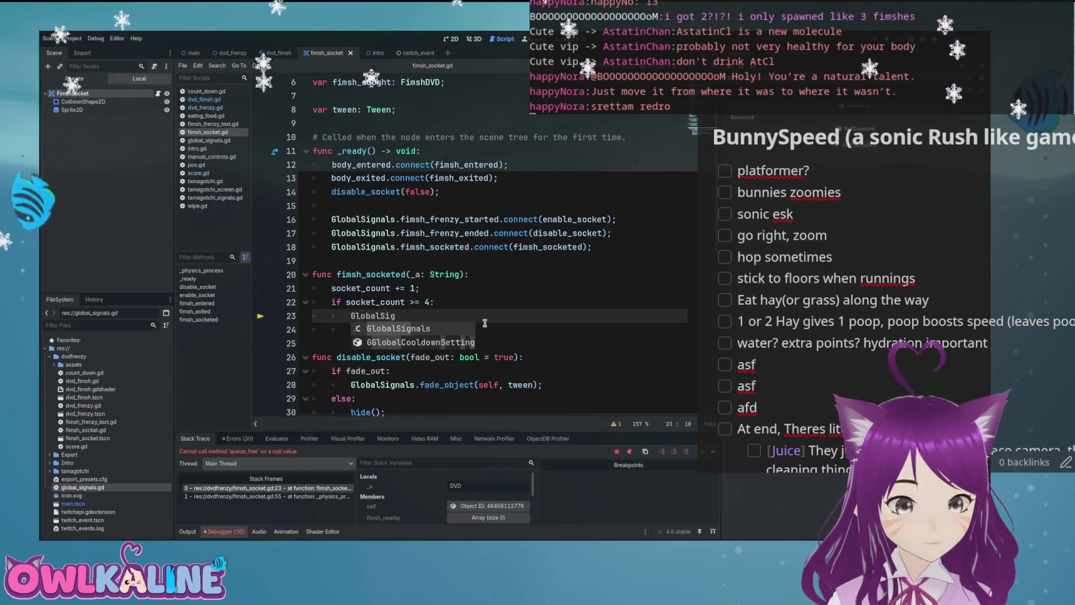
pyautogui.press('Return')
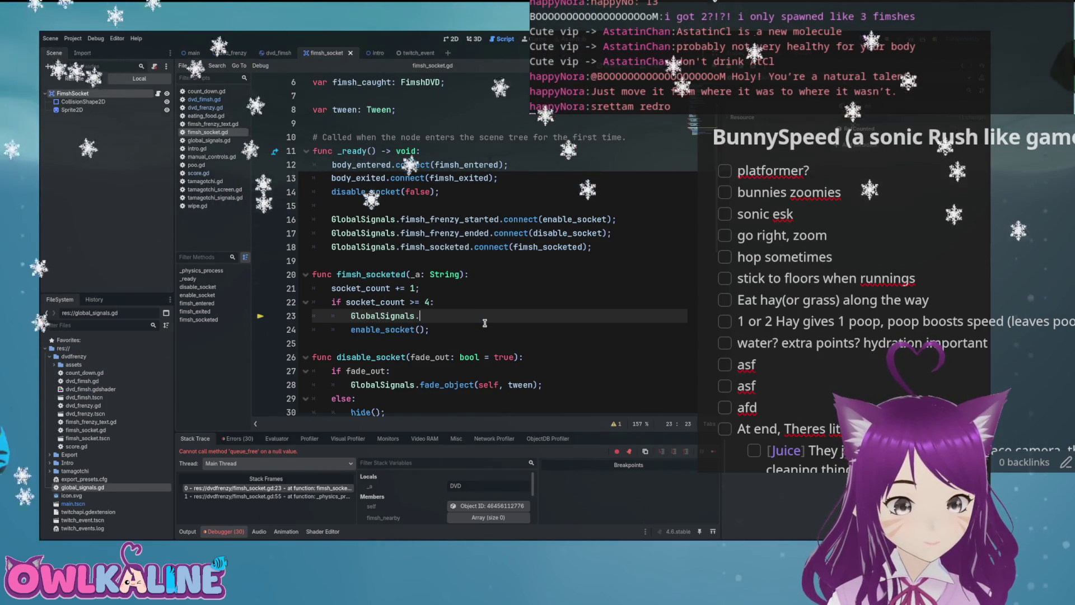
pyautogui.write('.new-s')
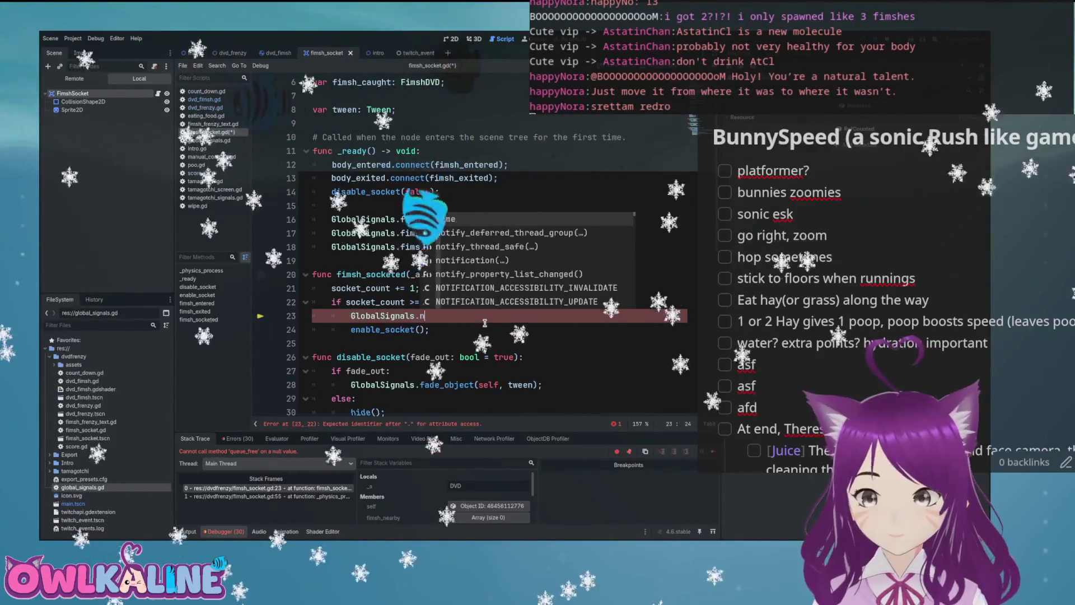
pyautogui.press('BackSpace')
pyautogui.press('BackSpace')
pyautogui.write('_s')
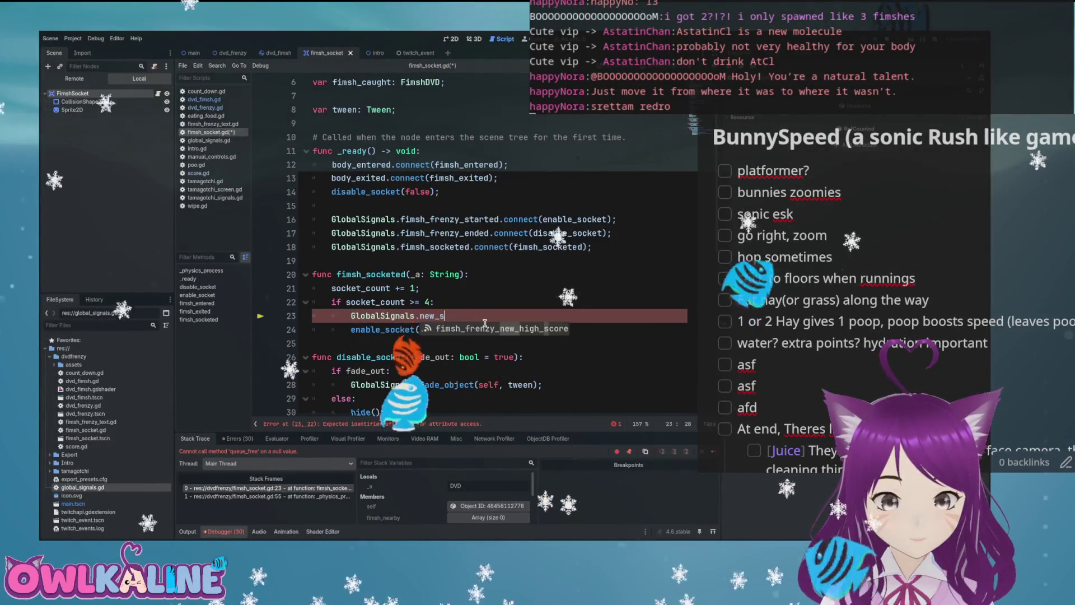
pyautogui.write('ockets_')
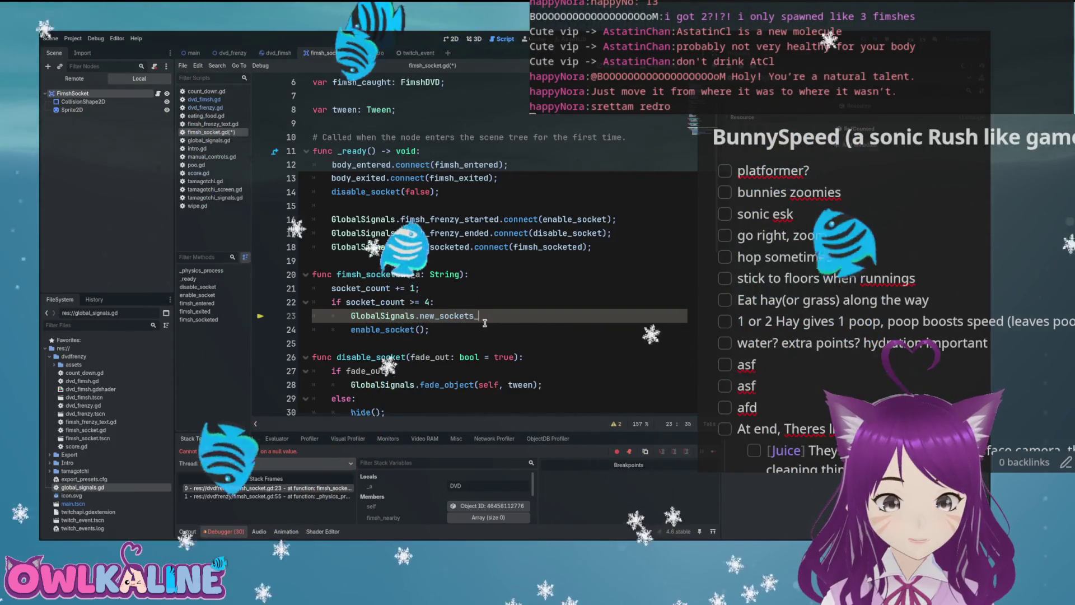
pyautogui.write('created.c')
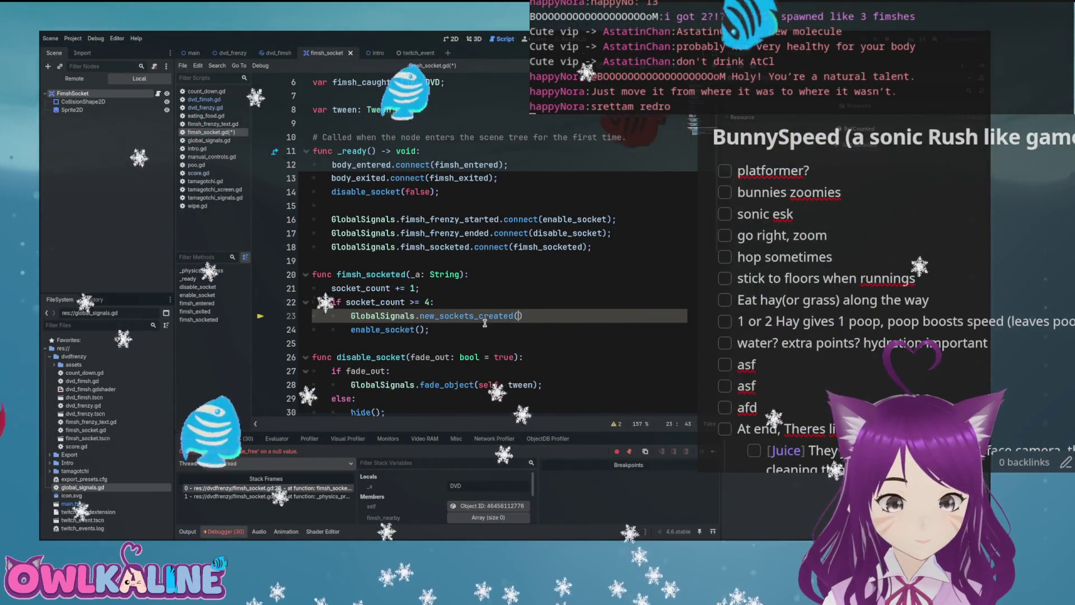
pyautogui.write('onnect')
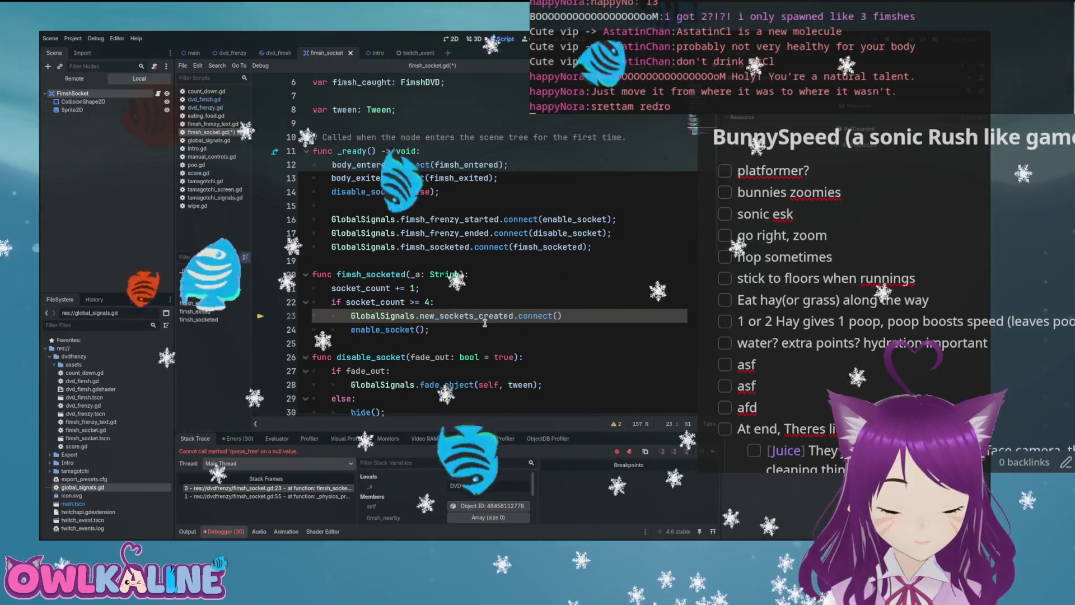
pyautogui.press('Left')
pyautogui.hotkey('ctrl', 'BackSpace')
pyautogui.write('emit')
pyautogui.press('End')
pyautogui.write(';')
pyautogui.hotkey('ctrl', 's')
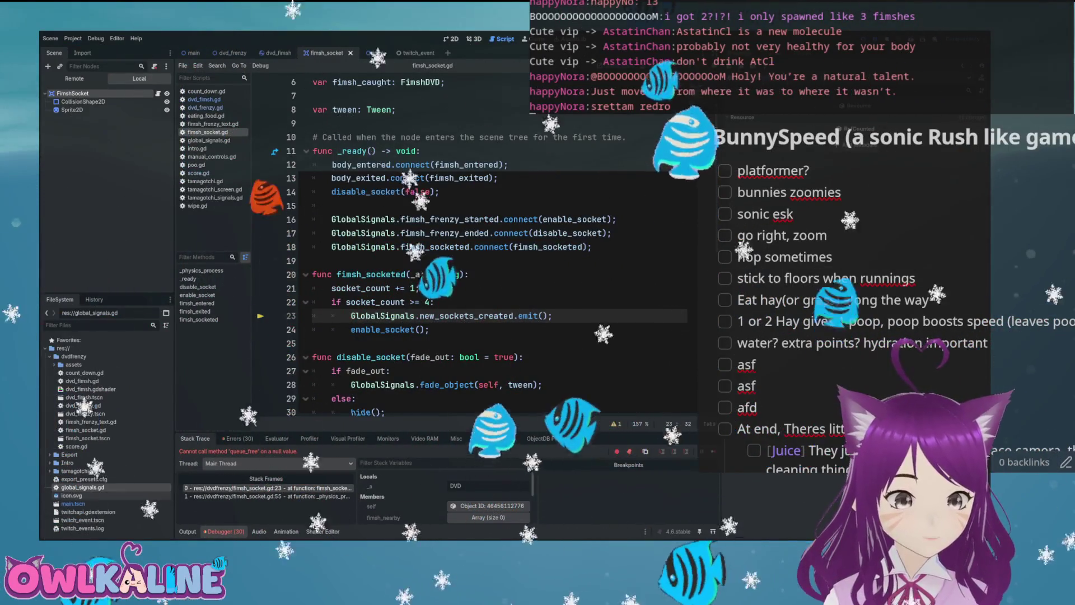
pyautogui.keyDown('ctrl'); pyautogui.click(466, 316); pyautogui.keyUp('ctrl')
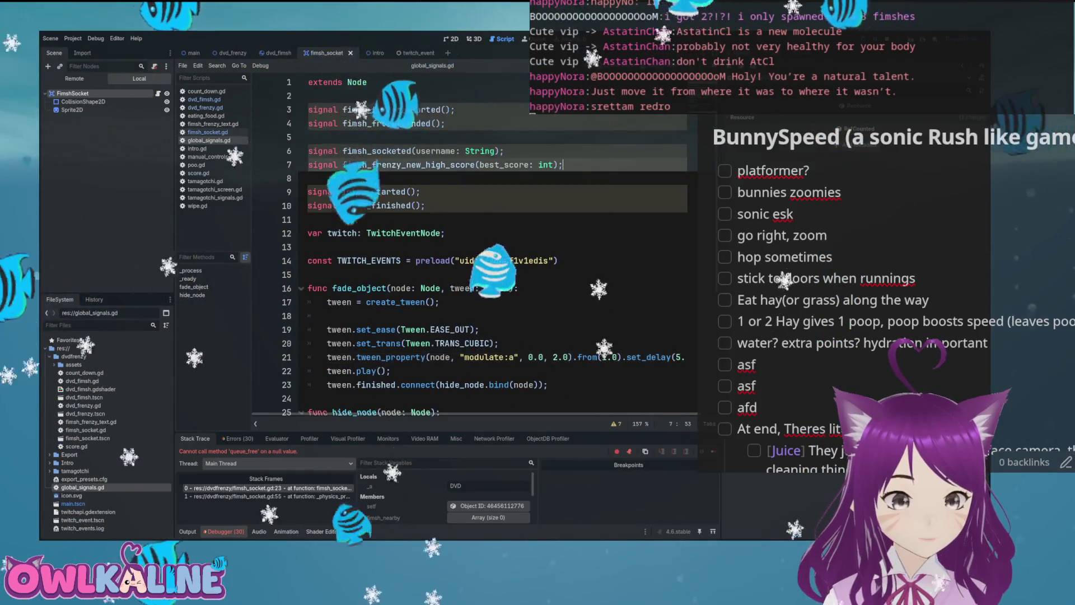
# Step: Add 'signal new_sockets_created();' to global_signals.gd, then go to dvd_fimsh.gd
pyautogui.press('Return')
pyautogui.press('Return')
pyautogui.write('signal new_sockets_crea')
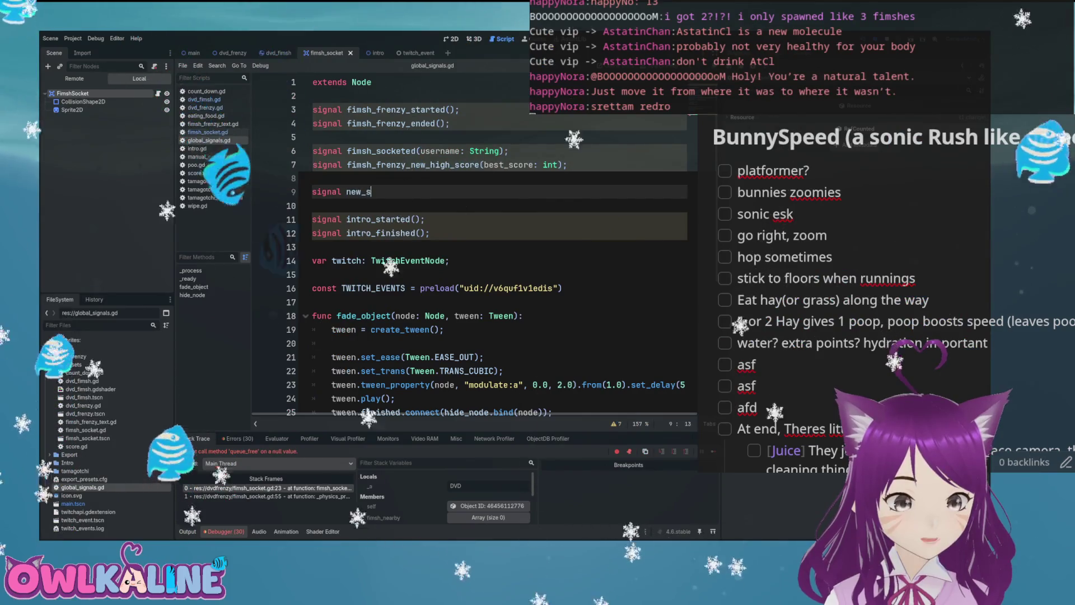
pyautogui.write('ted();')
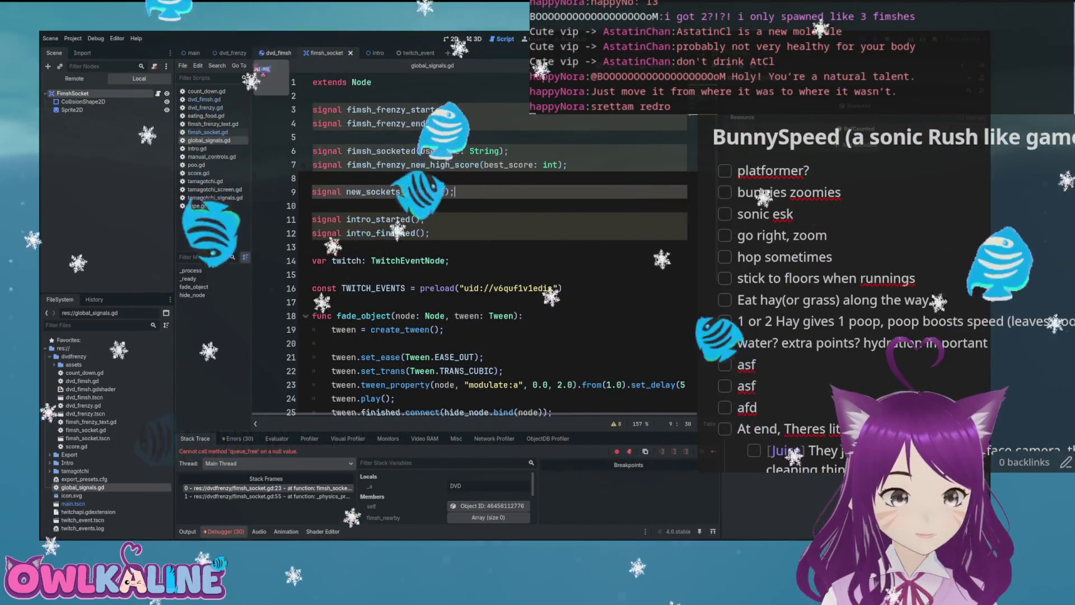
pyautogui.hotkey('ctrl', 'shift', 'Tab')
pyautogui.press('Down')
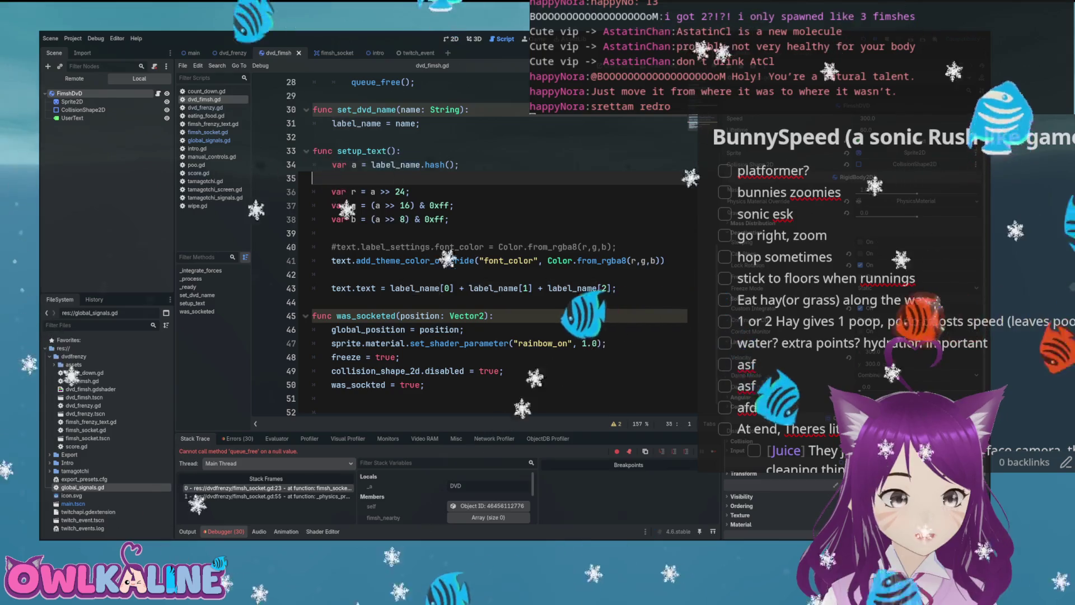
# Step: In _ready of dvd_fimsh.gd, connect GlobalSignals.new_sockets_created to free_if_socketed
pyautogui.click(380, 260)
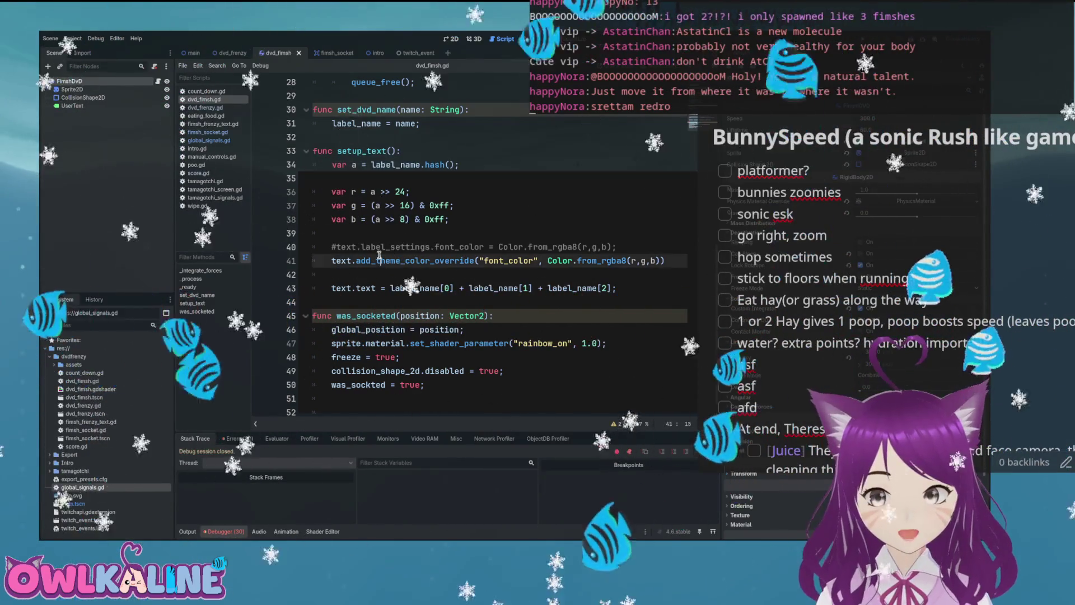
pyautogui.scroll(9, 423, 252)
pyautogui.click(666, 275)
pyautogui.scroll(-2, 553, 312)
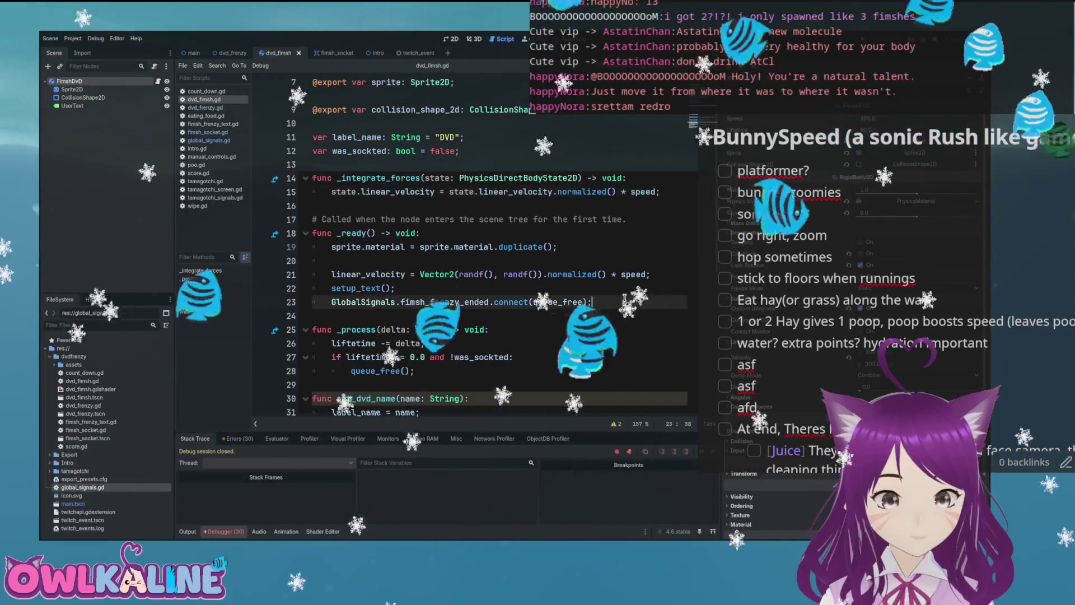
pyautogui.click(624, 298)
pyautogui.press('Return')
pyautogui.write('GlobalSignals.new_sockets_created.co')
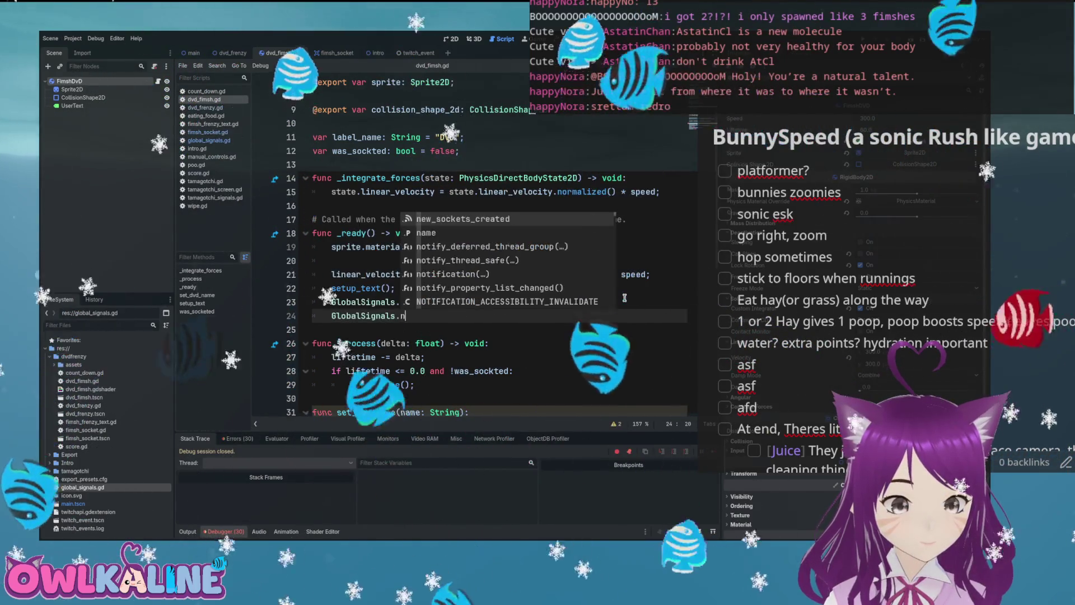
pyautogui.write('nnect();')
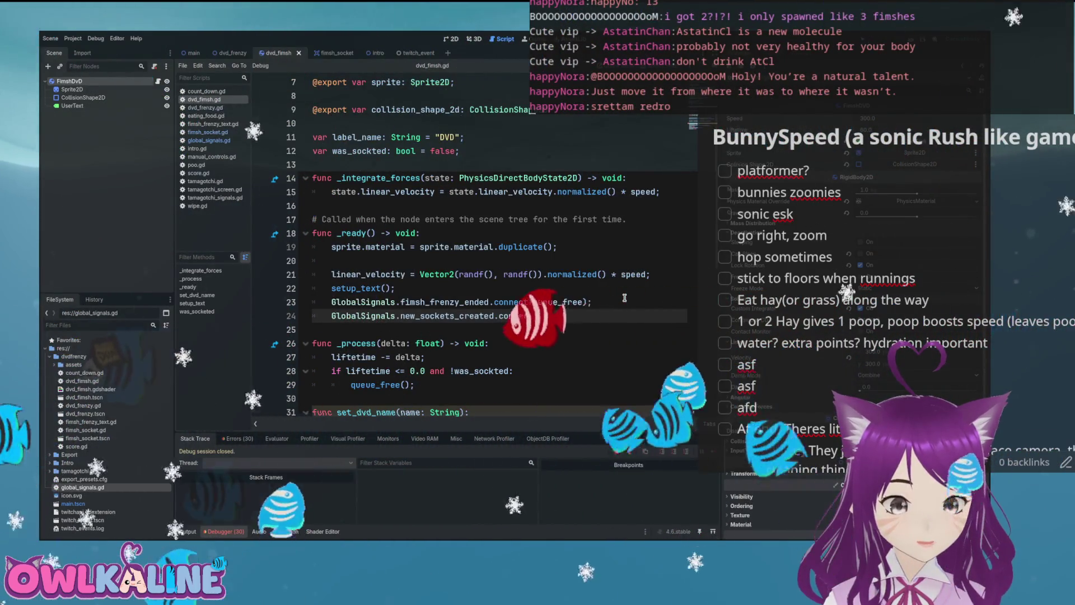
pyautogui.press('Left')
pyautogui.press('Left')
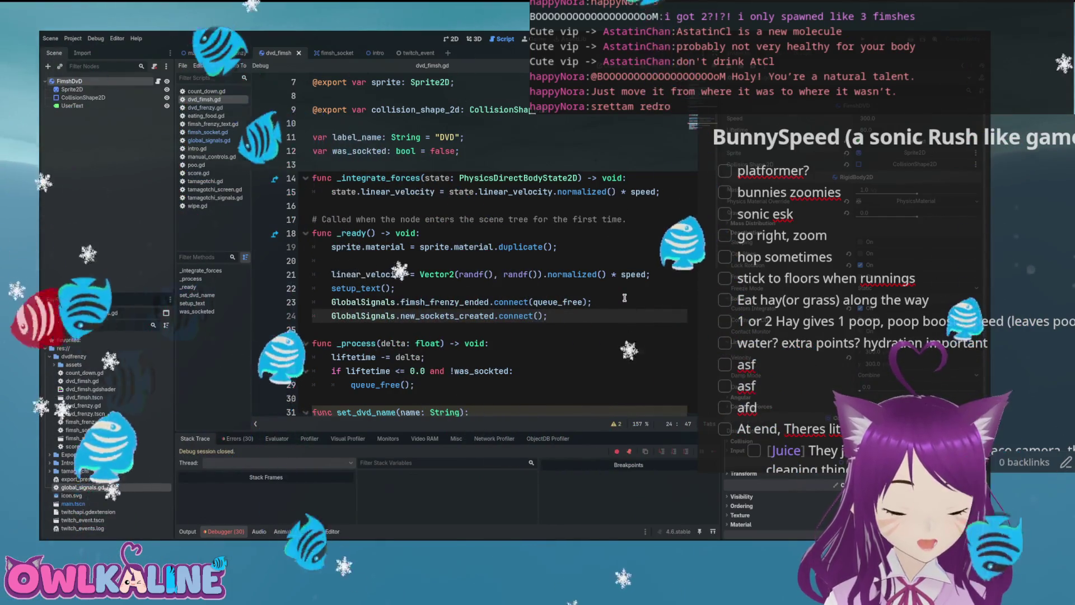
pyautogui.write('cla')
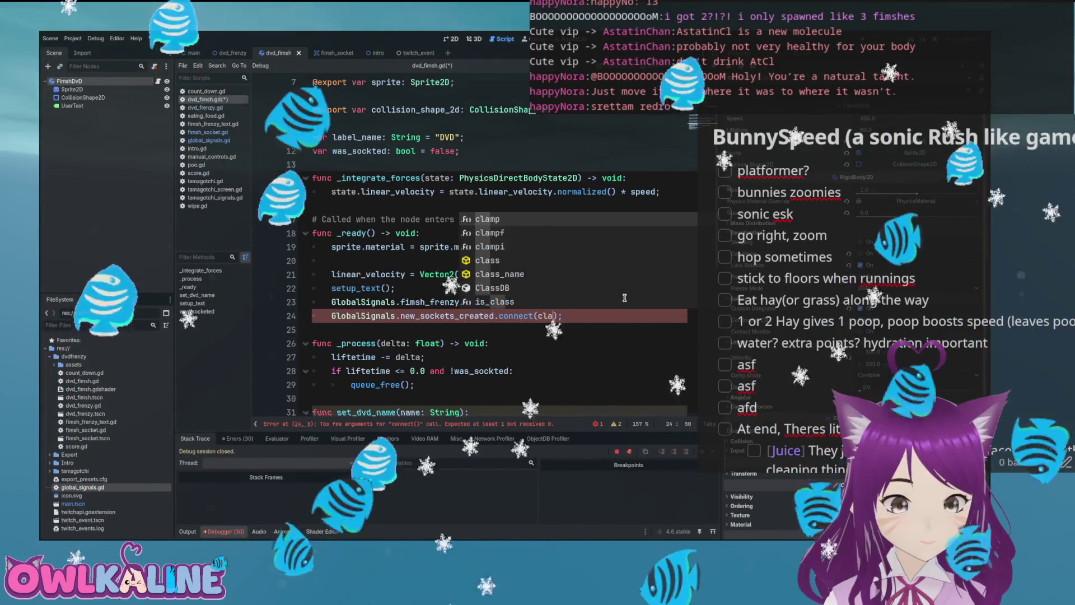
pyautogui.press('BackSpace')
pyautogui.press('BackSpace')
pyautogui.press('BackSpace')
pyautogui.write('free')
pyautogui.write('_if_socke')
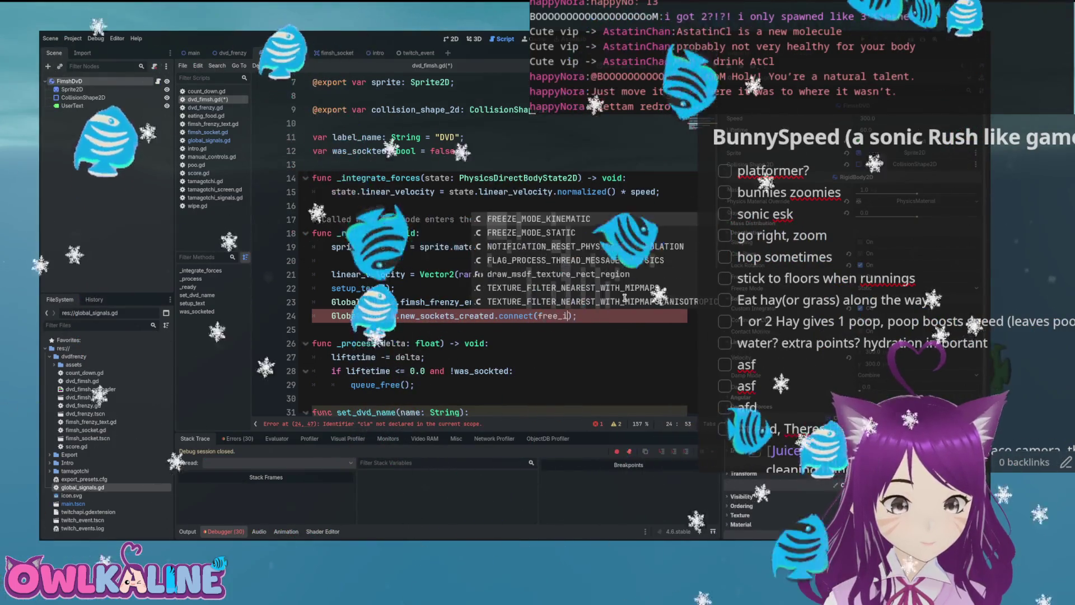
pyautogui.write('ted')
pyautogui.press('End')
# Step: Write free_if_socketed() to call queue_free() if was_sockted, then run the game
pyautogui.press('Return')
pyautogui.press('Return')
pyautogui.write('func free_if_socketed():')
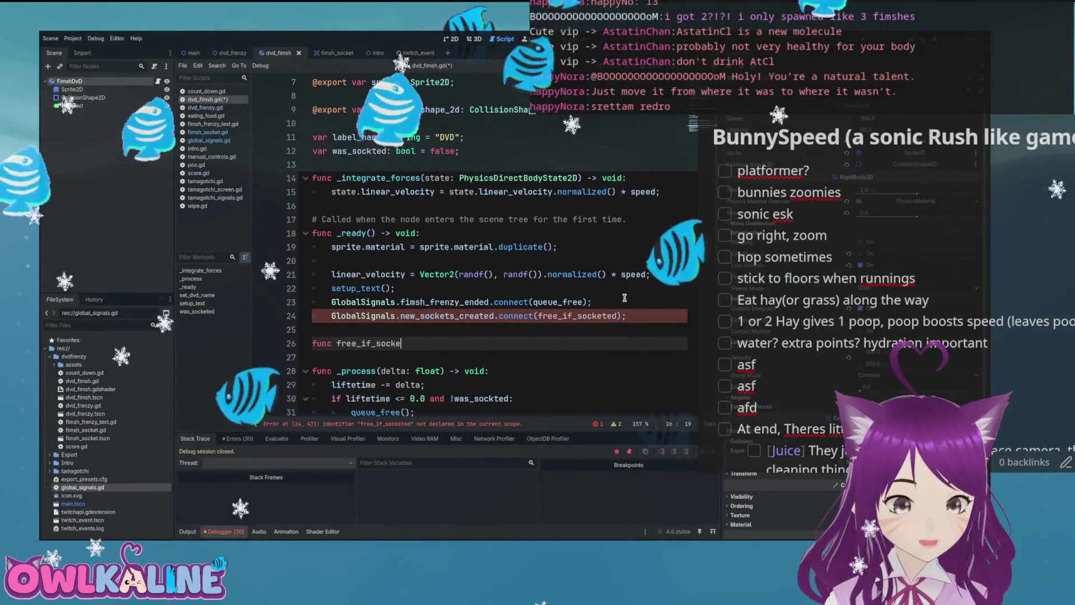
pyautogui.press('Return')
pyautogui.write('if was_sockted:')
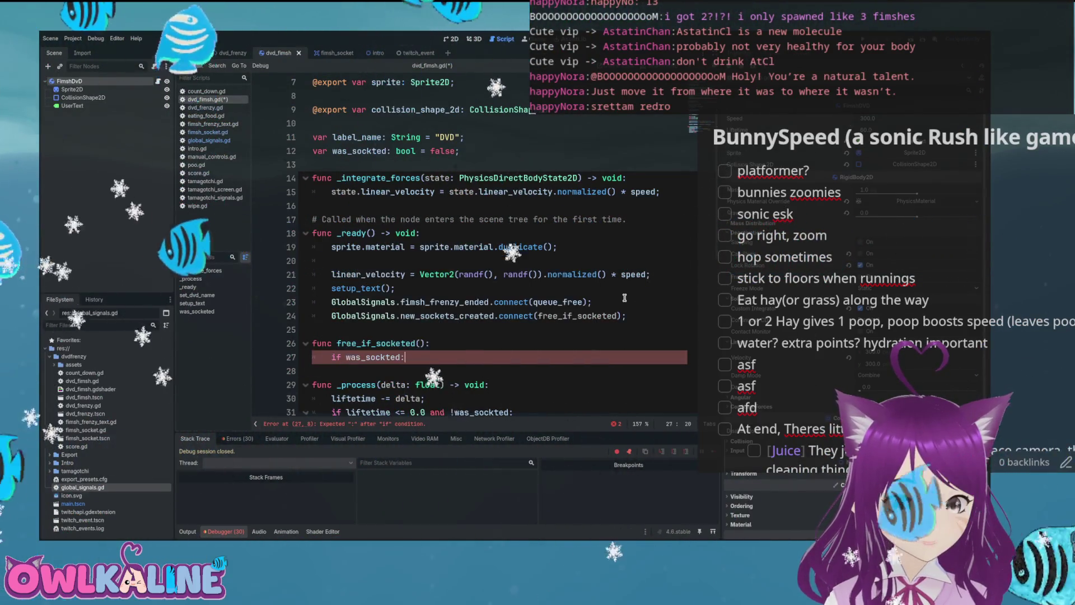
pyautogui.press('Return')
pyautogui.write('_f')
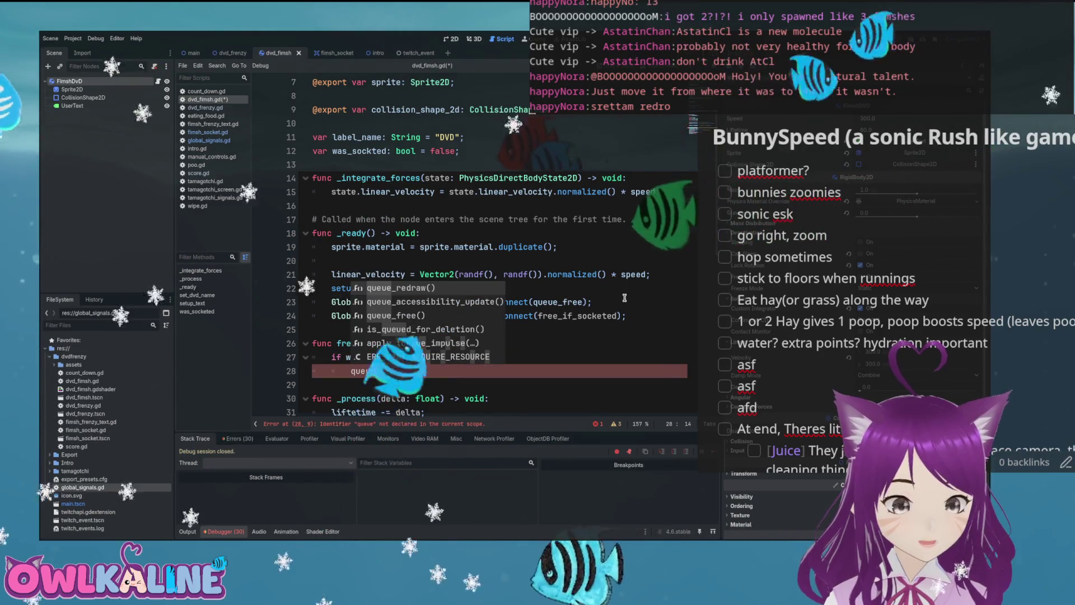
pyautogui.press('Return')
pyautogui.write(';')
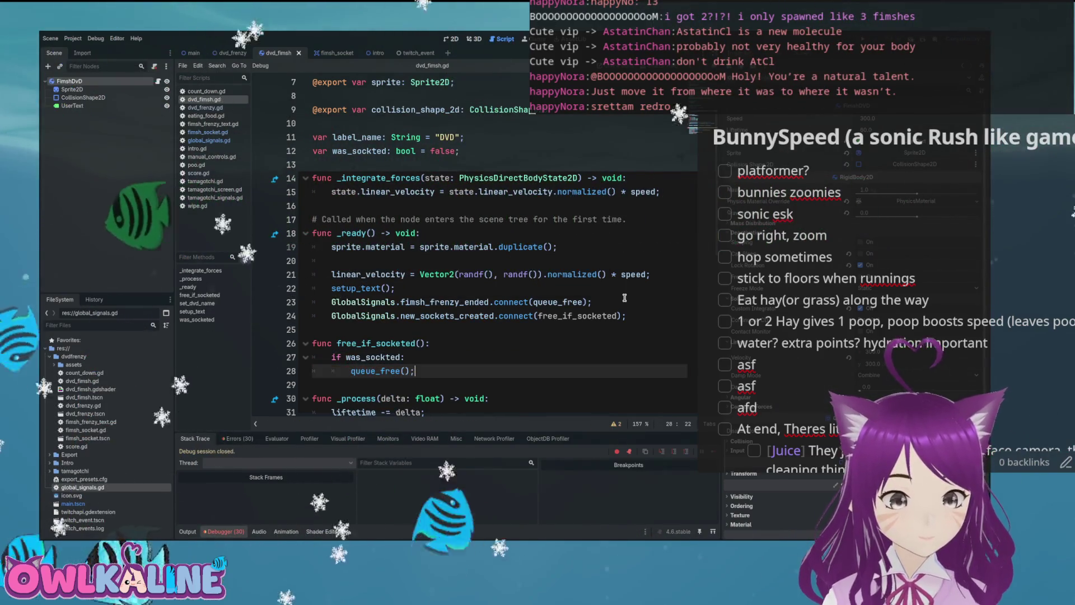
pyautogui.press('F5')
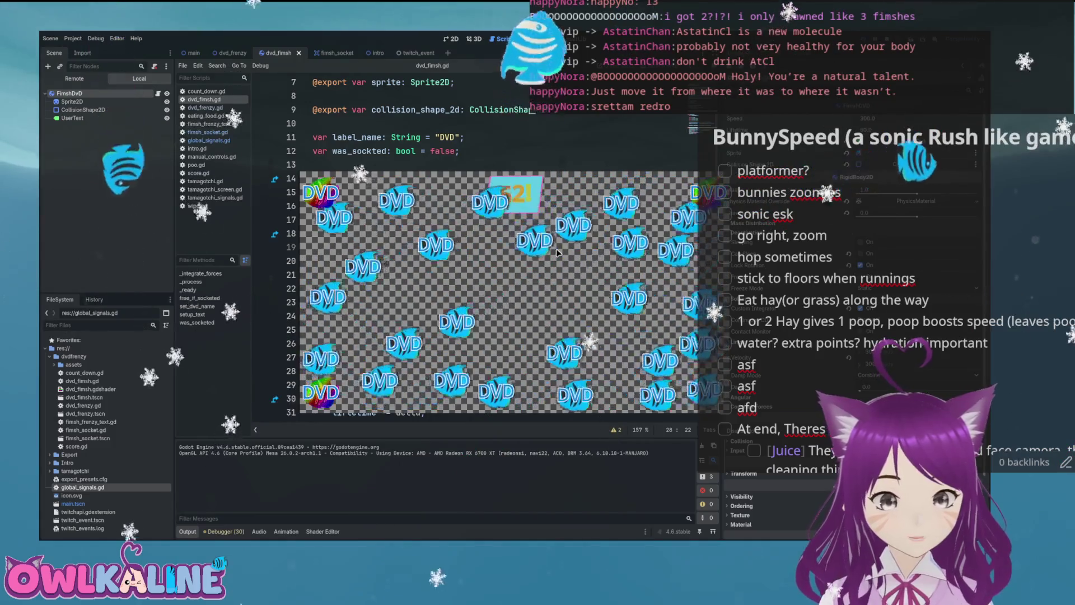
# Step: Stop the running game with F8 after watching the DVD fimshes bounce
pyautogui.press('F8')
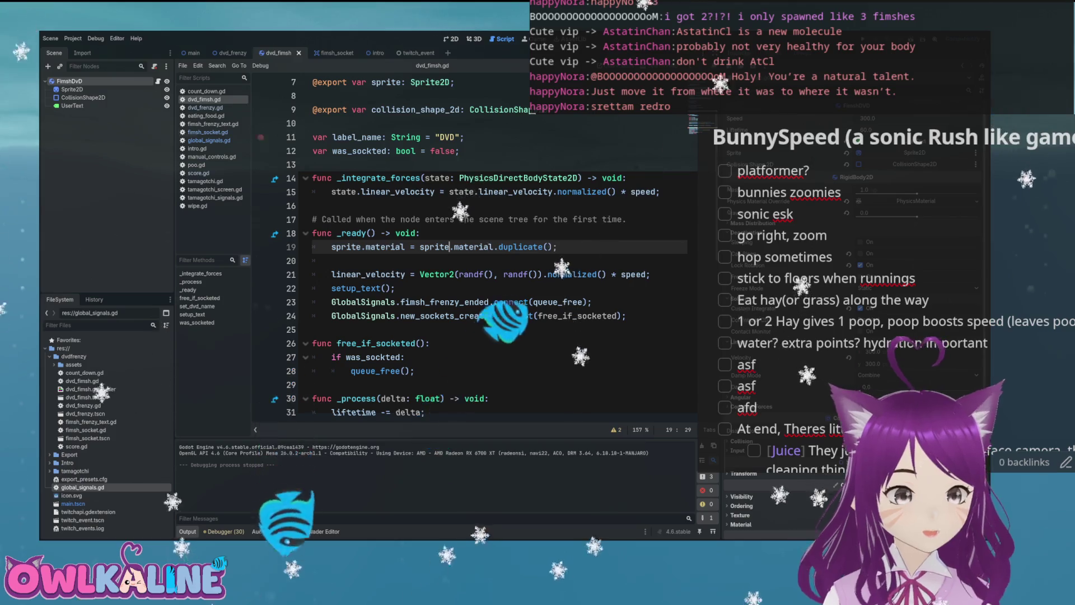
# Step: In fimsh_socket.gd, delete the fimsh_socketed function and its connect line in _ready
pyautogui.scroll(2, 437, 209)
pyautogui.scroll(-6, 453, 200)
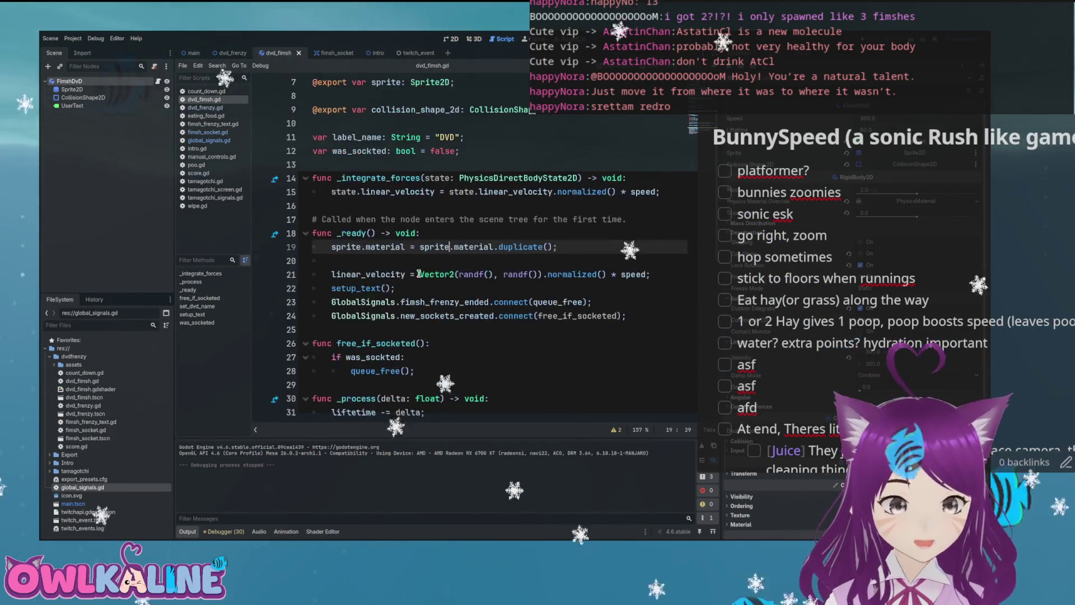
pyautogui.scroll(-2, 420, 289)
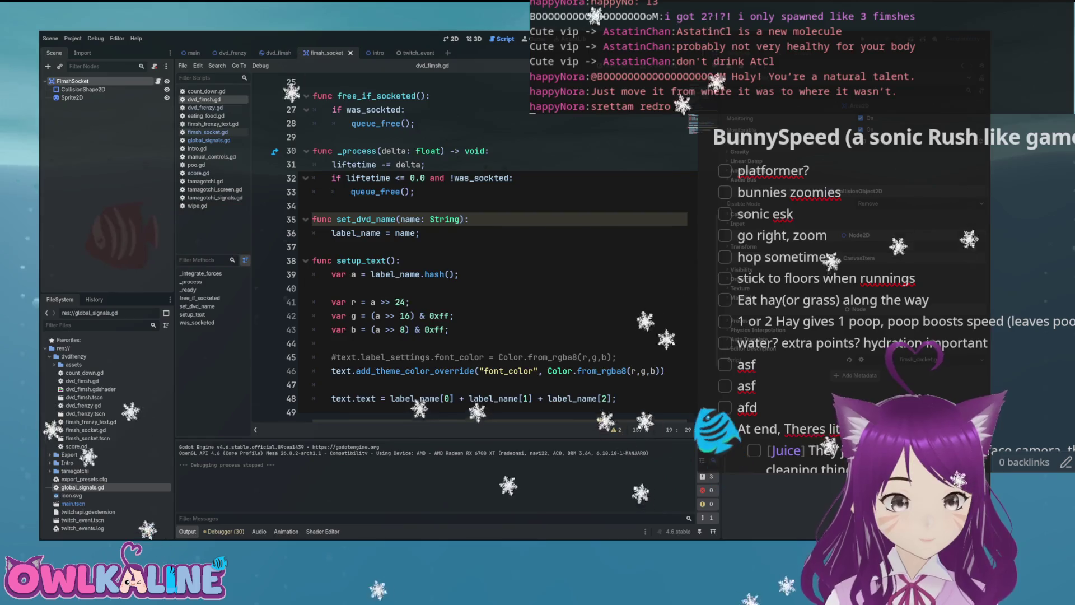
pyautogui.click(207, 132)
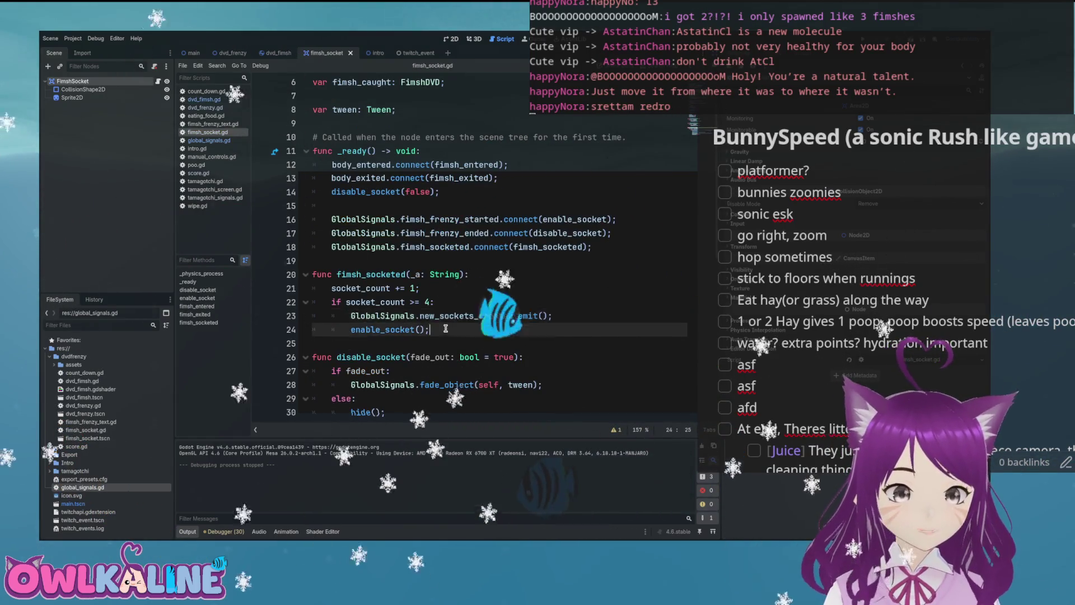
pyautogui.hotkey('shift', 'Up')
pyautogui.hotkey('shift', 'Up')
pyautogui.hotkey('shift', 'Up')
pyautogui.hotkey('shift', 'Home')
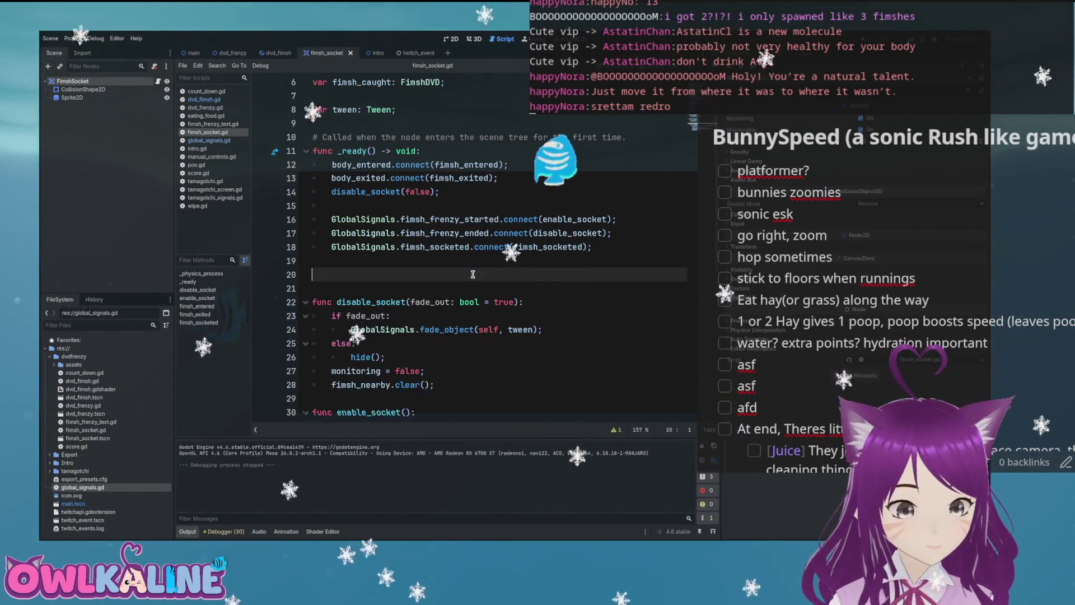
pyautogui.press('BackSpace')
pyautogui.press('BackSpace')
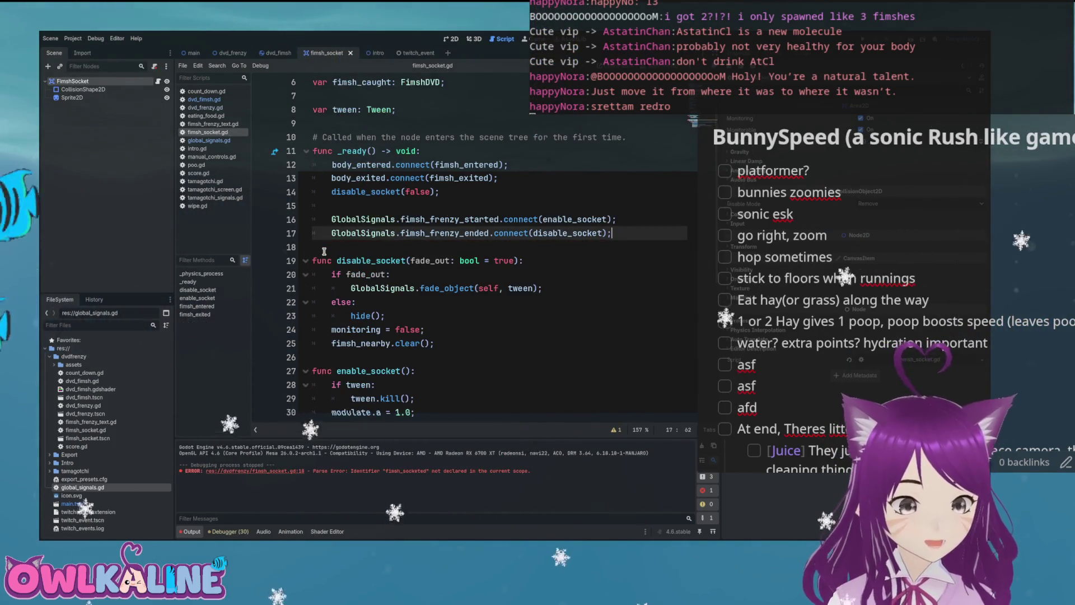
pyautogui.scroll(-3, 323, 251)
pyautogui.scroll(-4, 378, 260)
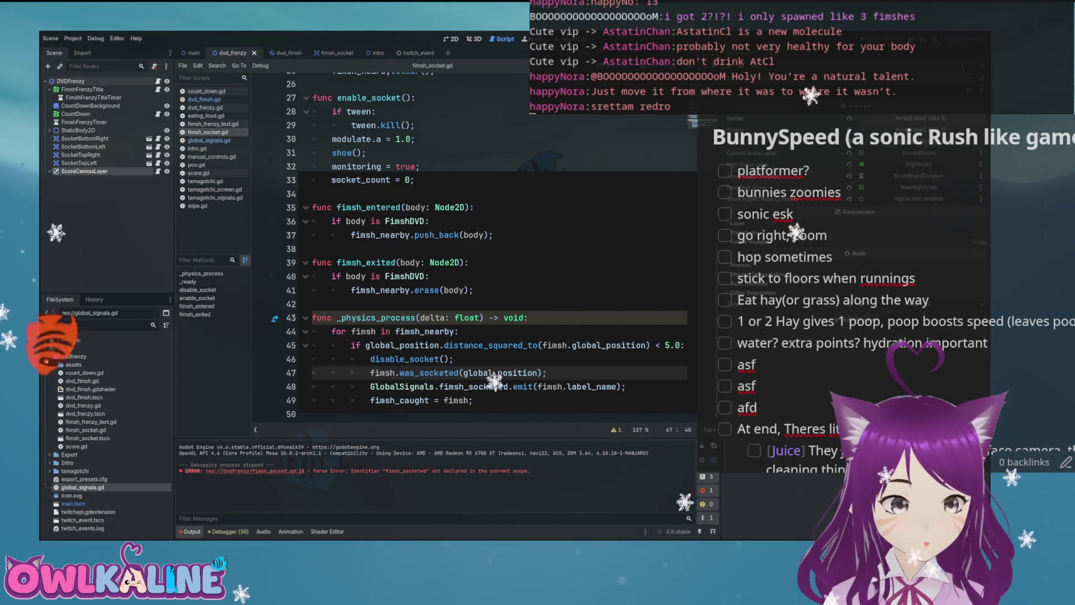
# Step: In dvd_frenzy.gd's _ready, connect GlobalSignals.fimsh_socketed to new_fimsh_socketed
pyautogui.click(205, 107)
pyautogui.scroll(3, 448, 236)
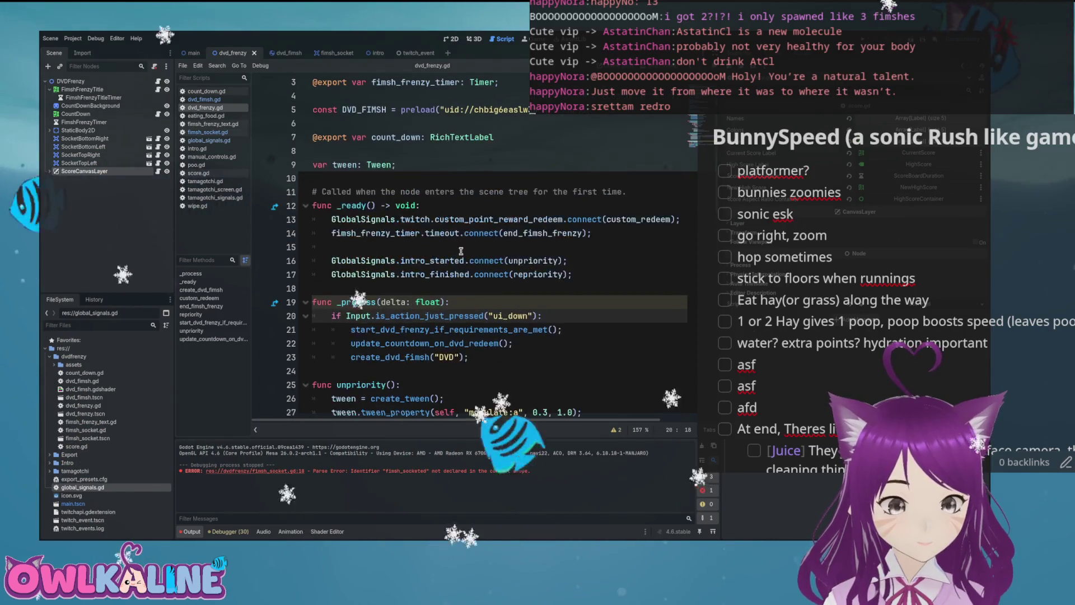
pyautogui.press('Return')
pyautogui.press('Return')
pyautogui.write('GlobalSignals.fims')
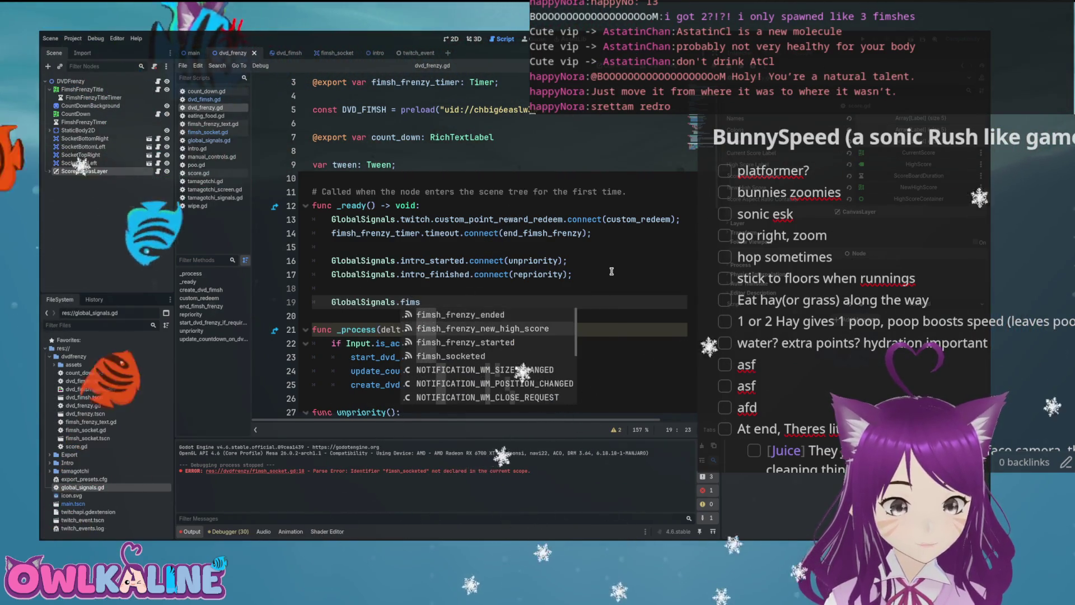
pyautogui.write('h_socketed.connect();')
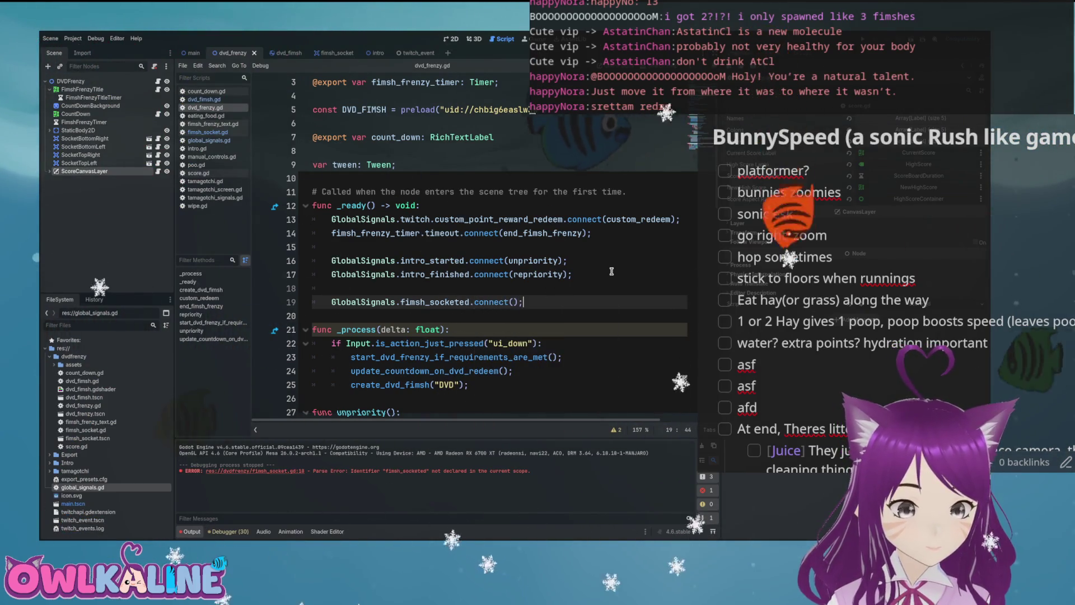
# Step: Write new_fimsh_socketed to increment socketed_fimsh and subtract 4 once it reaches 4
pyautogui.press('Return')
pyautogui.press('Return')
pyautogui.press('Up')
pyautogui.write('f')
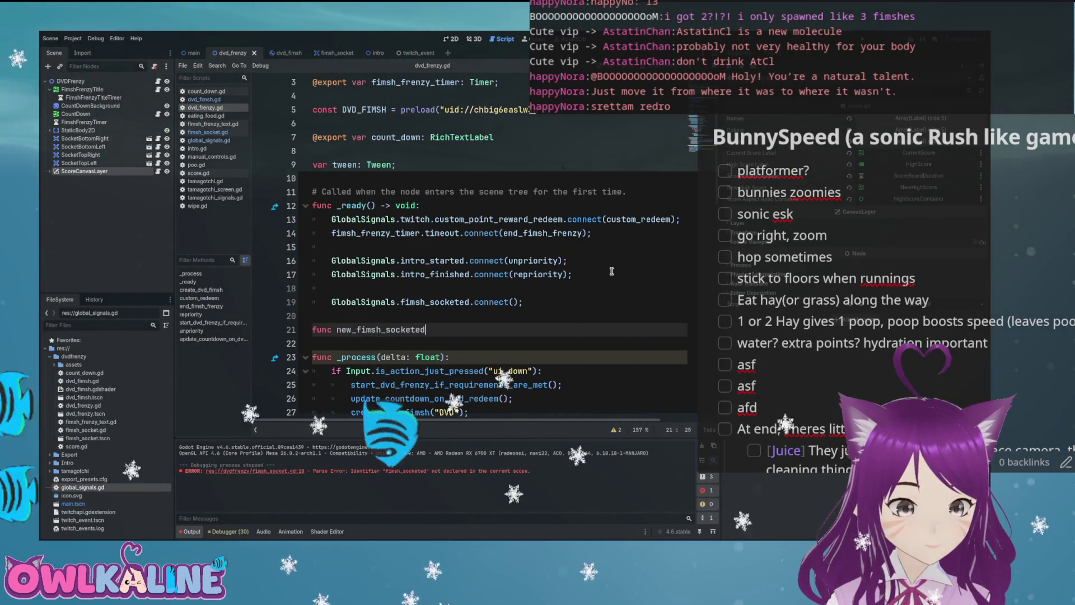
pyautogui.press('Return')
pyautogui.press('Up')
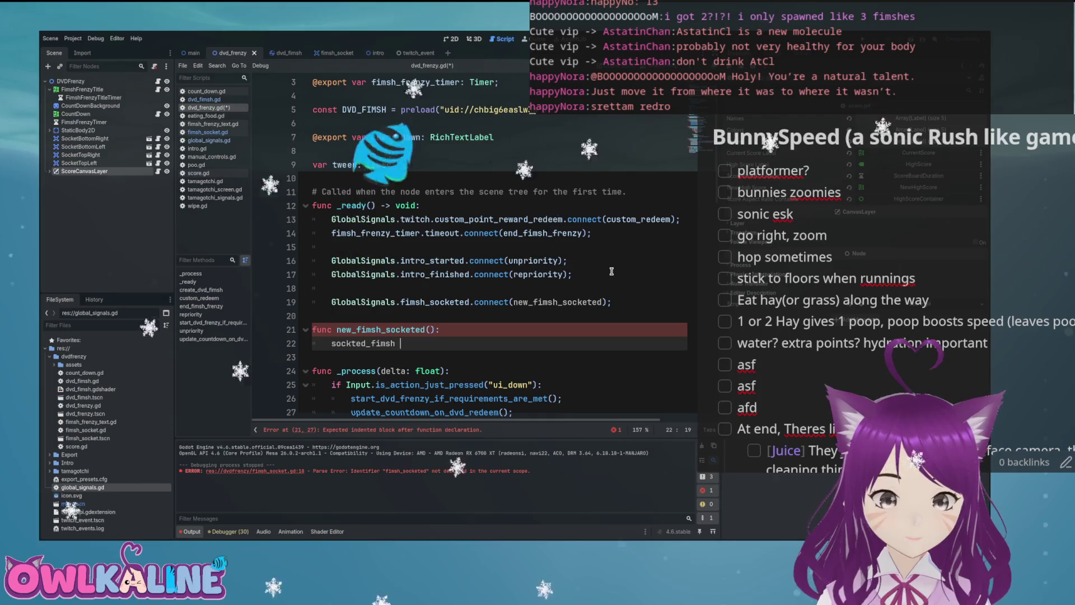
pyautogui.write('+= 1;')
pyautogui.press('Return')
pyautogui.write('if')
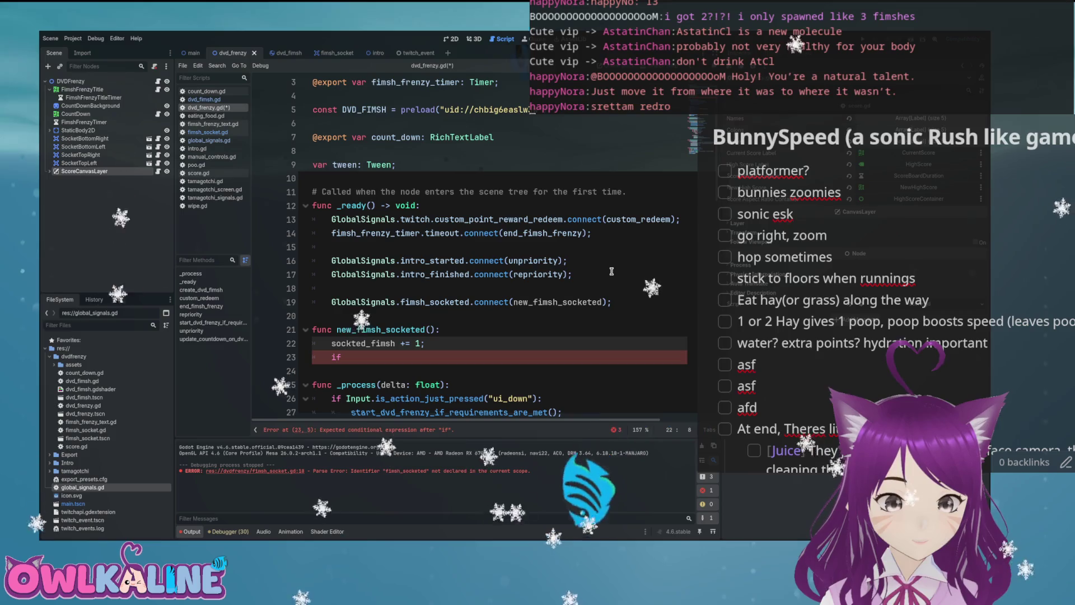
pyautogui.press('Right')
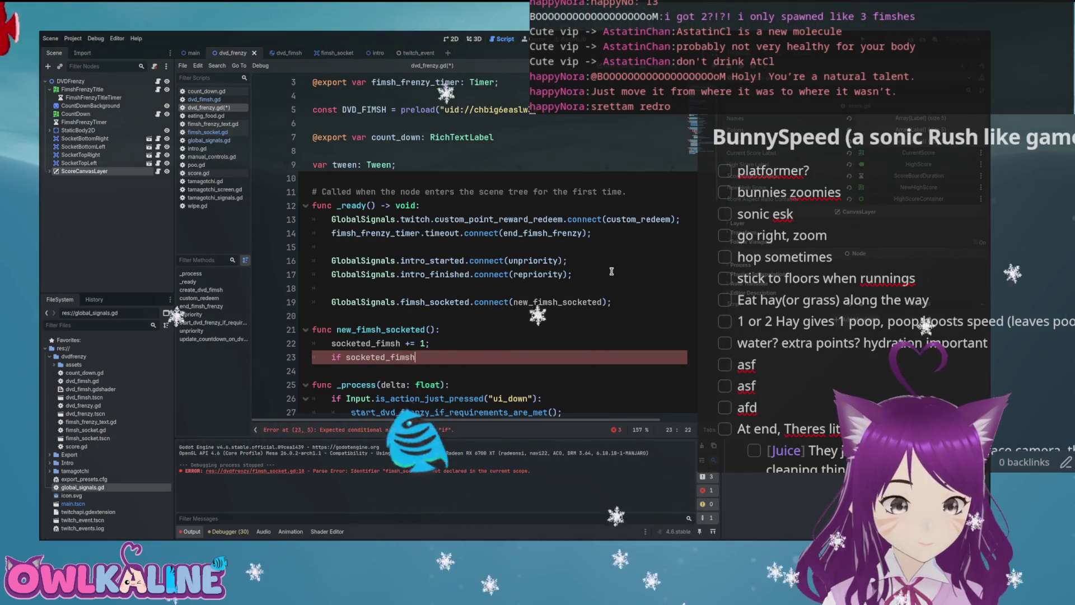
pyautogui.write('3')
pyautogui.write('socketed_fimsh')
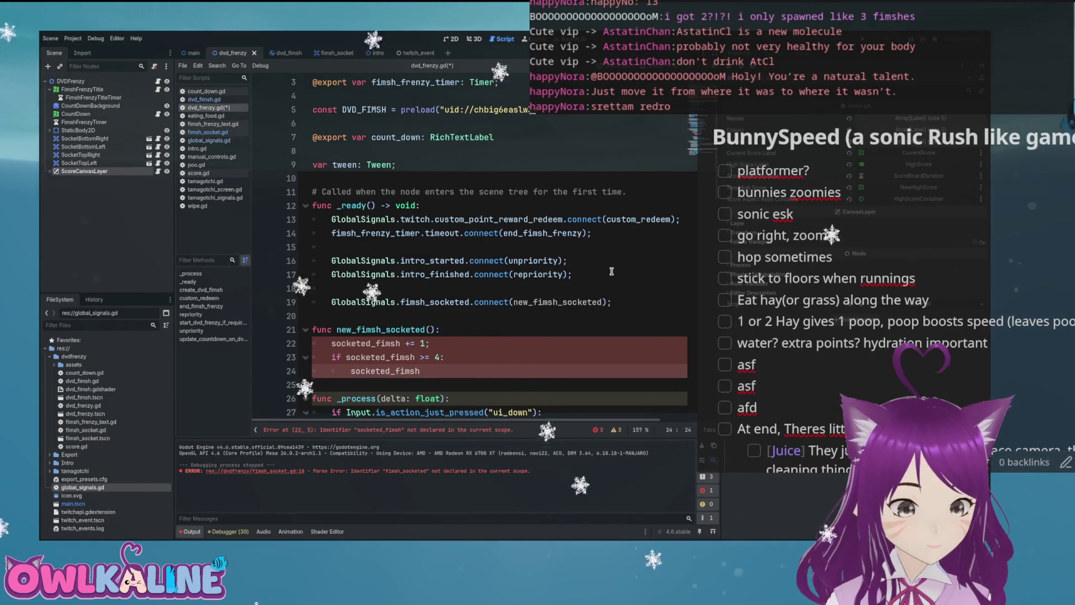
pyautogui.write('0-')
pyautogui.write('-= 4;')
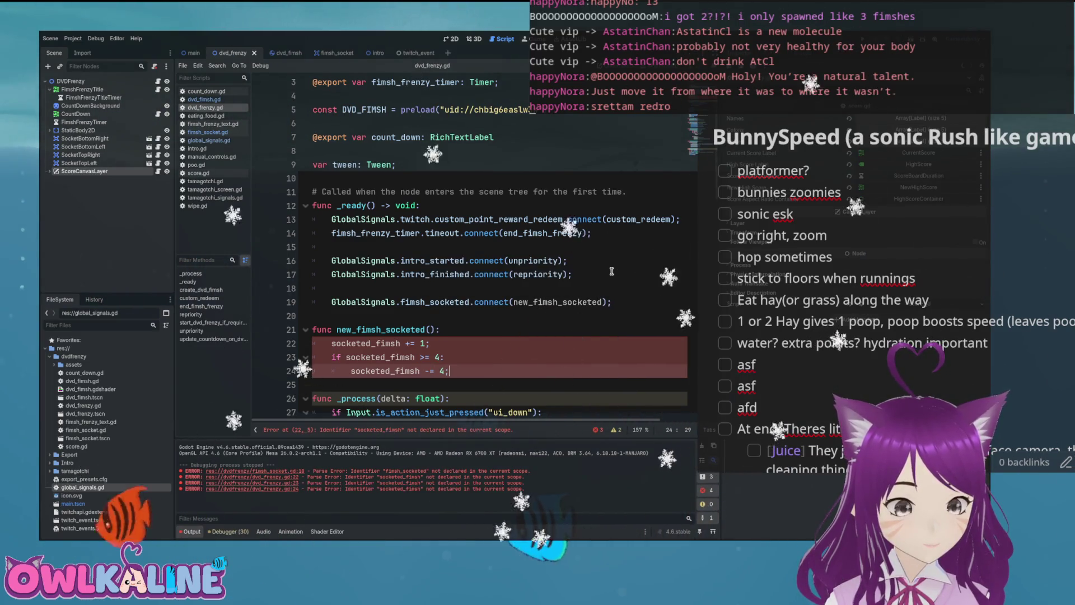
pyautogui.scroll(1, 474, 289)
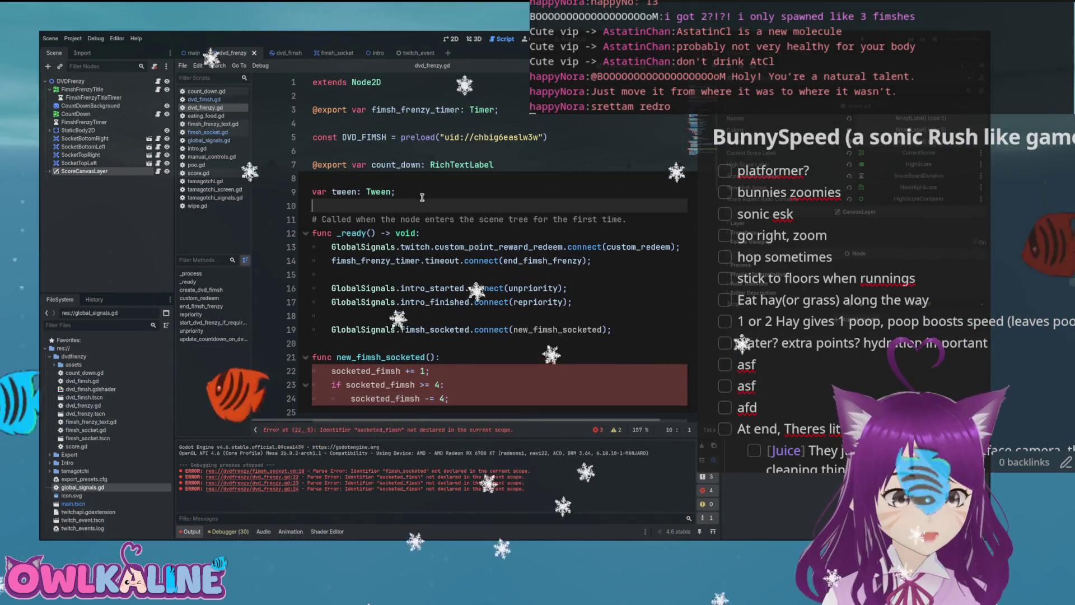
pyautogui.press('Return')
pyautogui.press('Return')
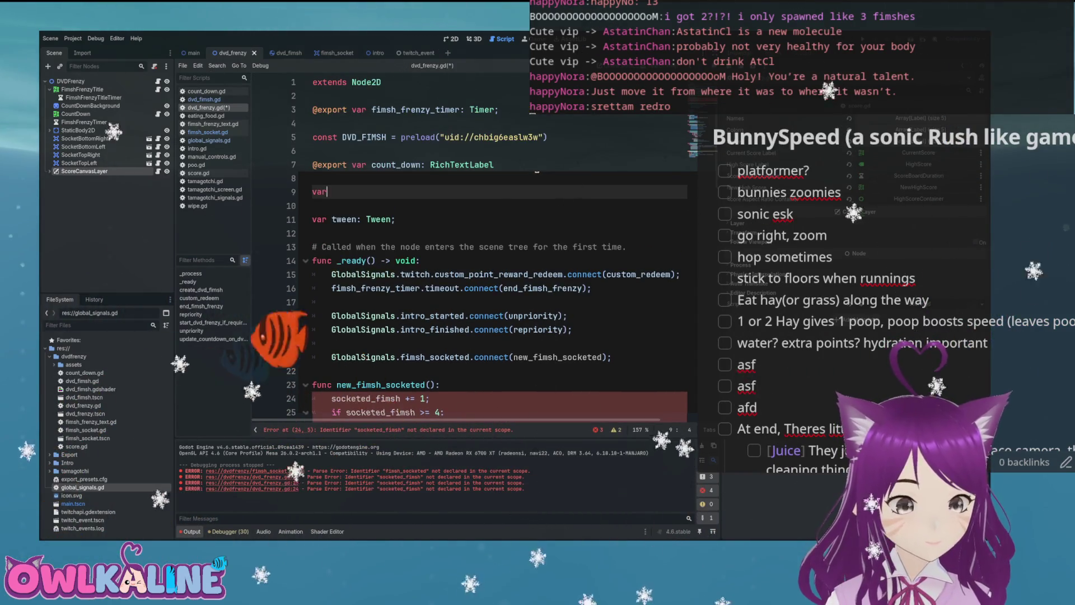